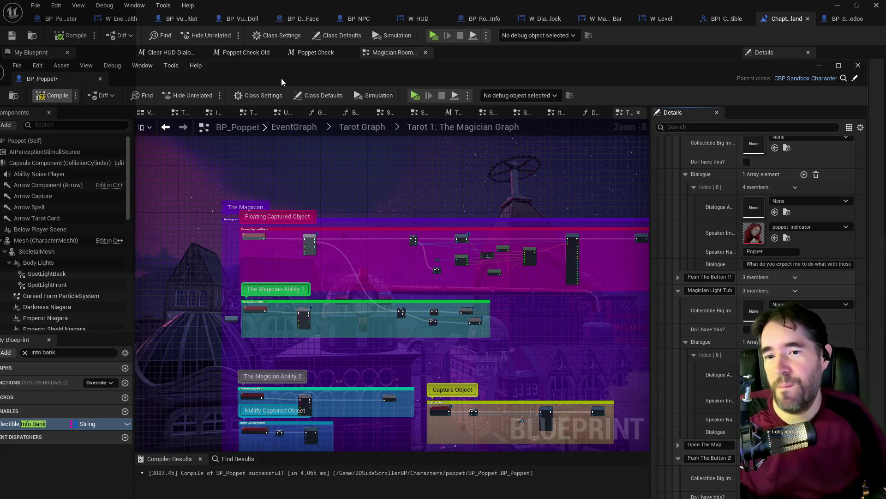
Compile BP_Poppet with F7, then move its window and the Level Blueprint aside to show the level.
key(F7)
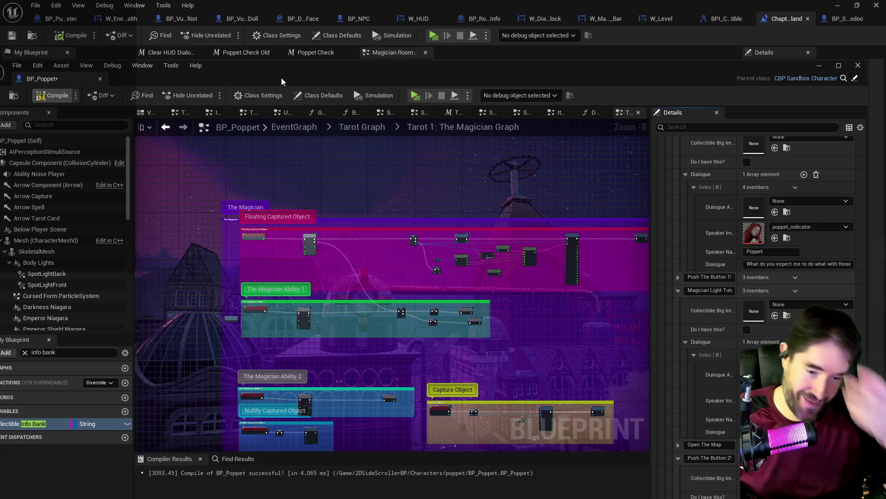
double_click(282, 74)
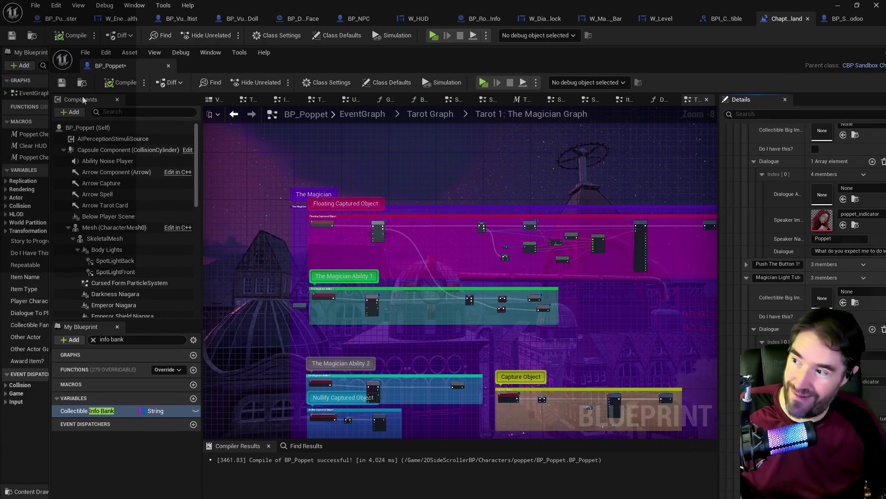
mouse_move(304, 55)
mouse_down()
mouse_move(885, 83)
mouse_move(885, 67)
mouse_up()
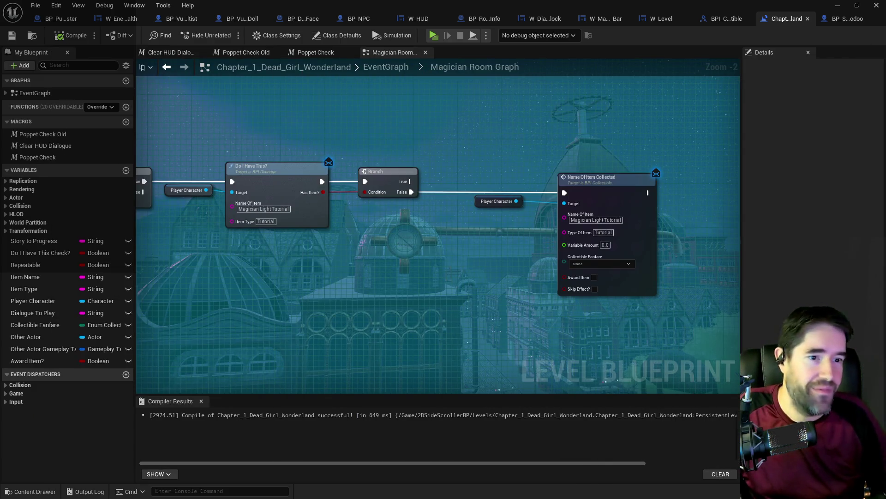
mouse_move(598, 3)
mouse_down()
mouse_move(885, 60)
mouse_move(885, 125)
mouse_up()
Frame the Magician Light Help Trigger Box beside the magic circle, then launch a Standalone play-test.
drag(323, 277, 295, 282)
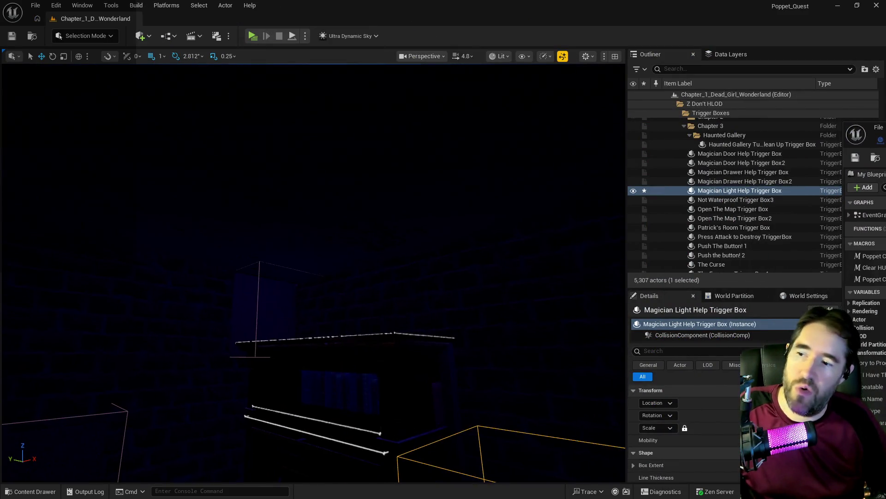
drag(240, 149, 240, 149)
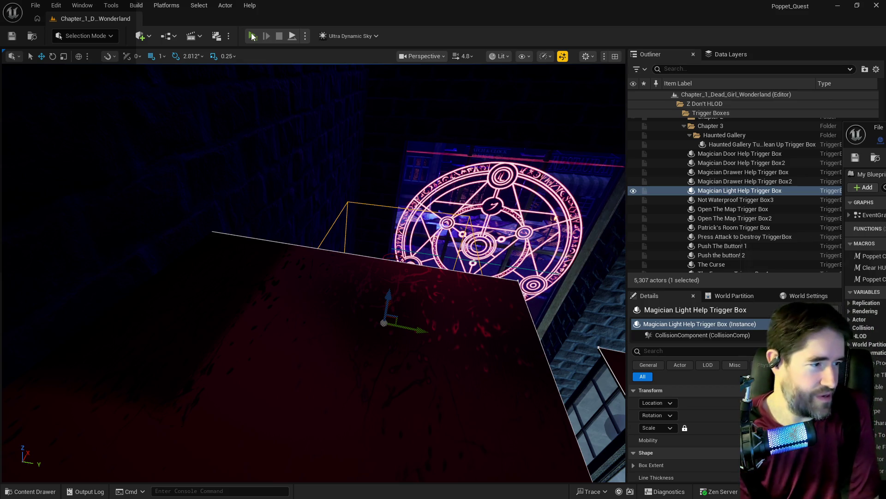
click(252, 36)
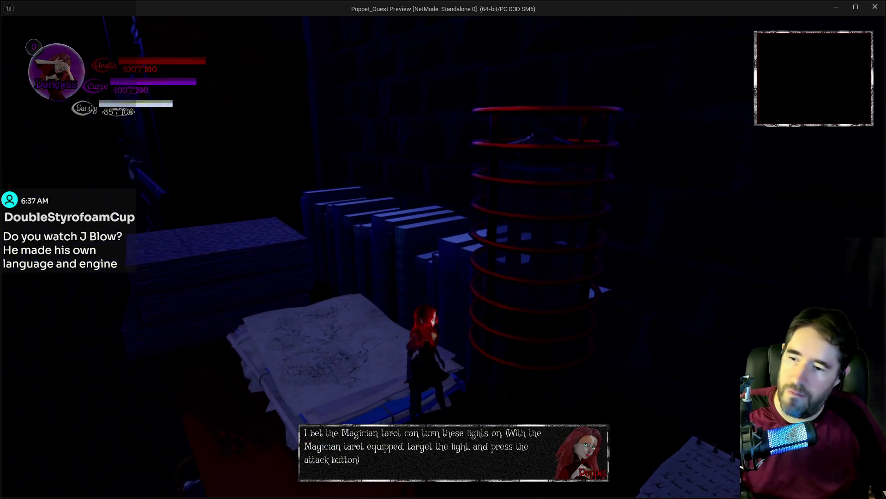
Walk Poppet forward onto the map sheet and toggle the tarot card menu open and closed.
key(w)
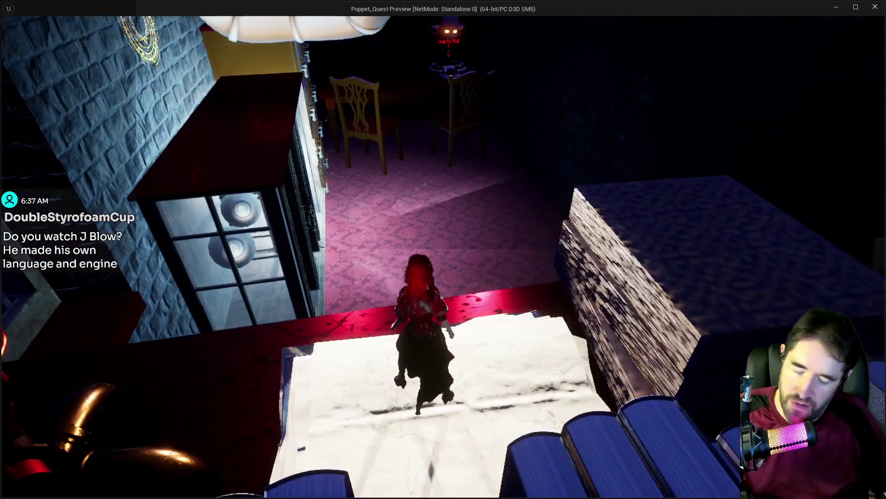
key(Tab)
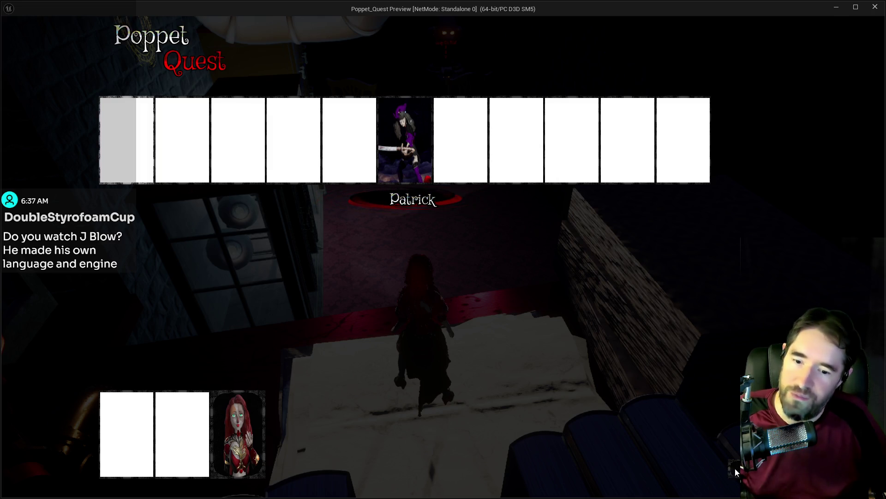
key(Tab)
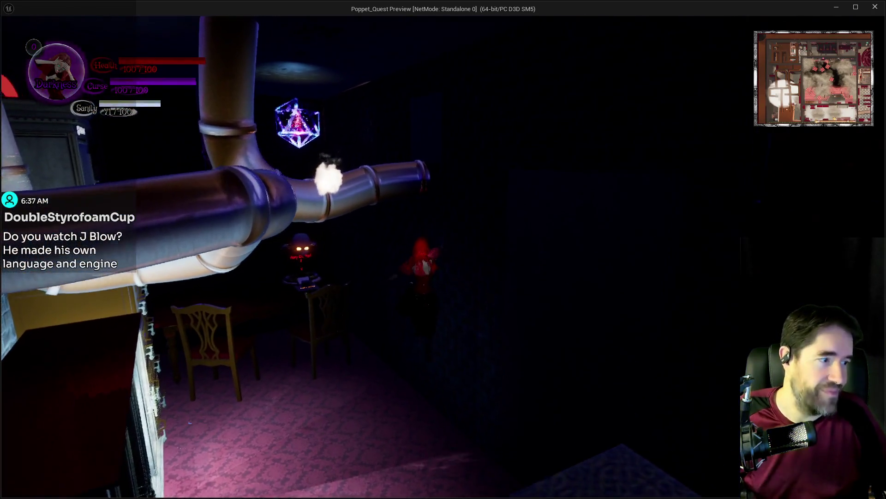
Run Poppet through the dark corridor, switching to the Light tarot, into the cabinet room.
key(w)
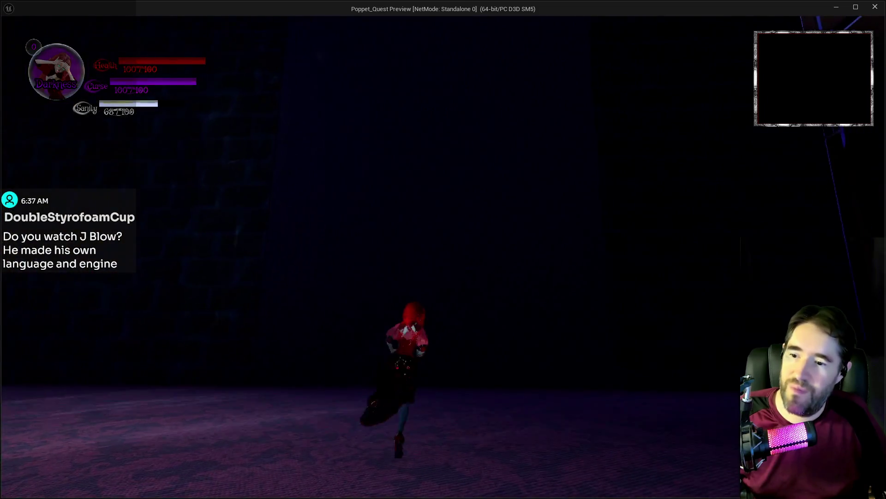
key(e)
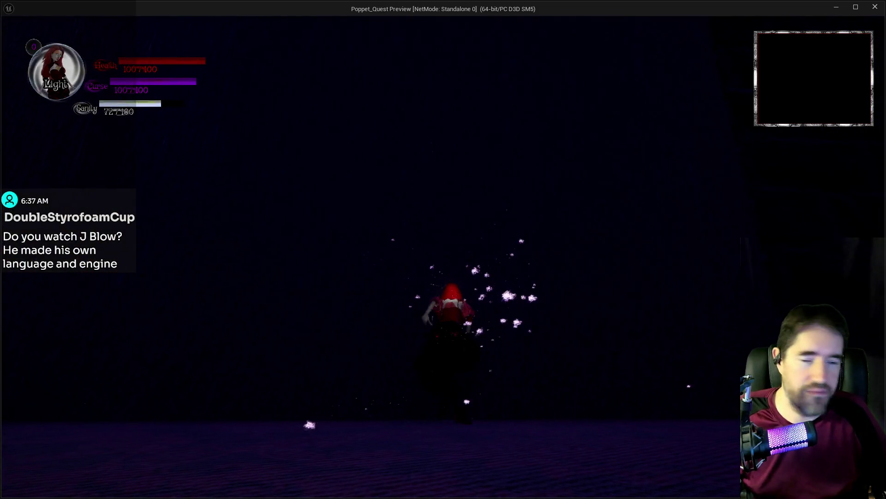
key(w)
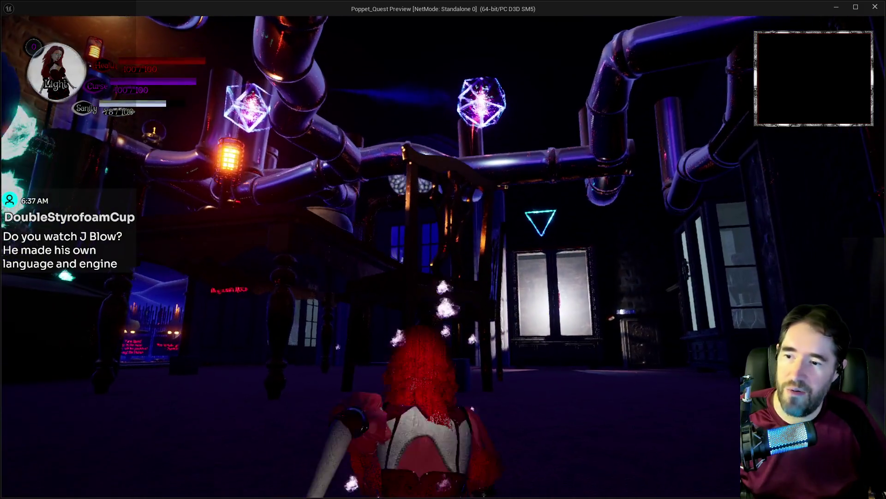
key(w)
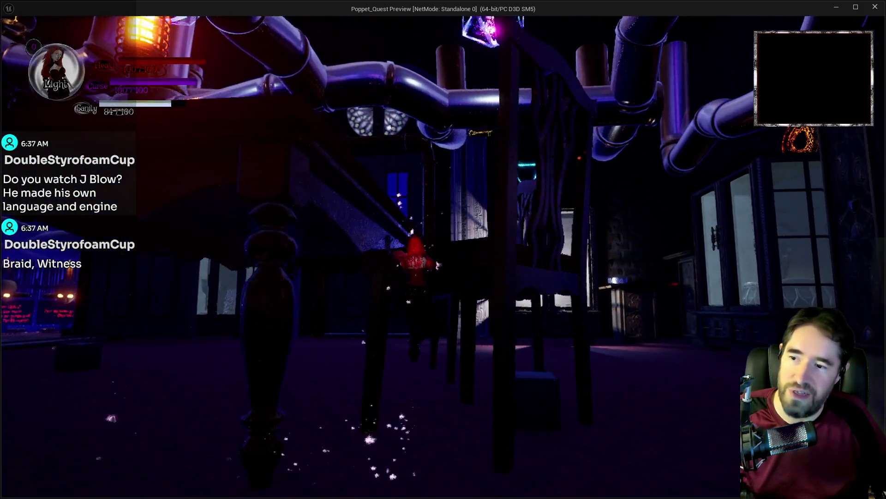
key(w)
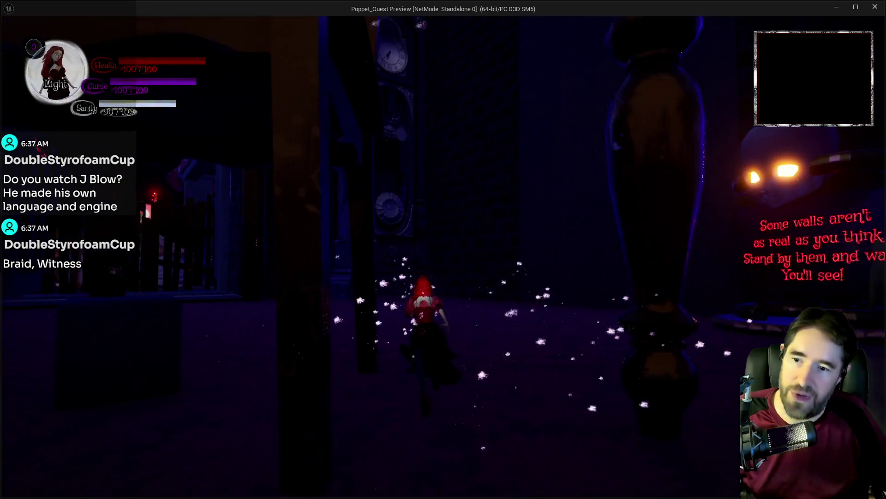
key(w)
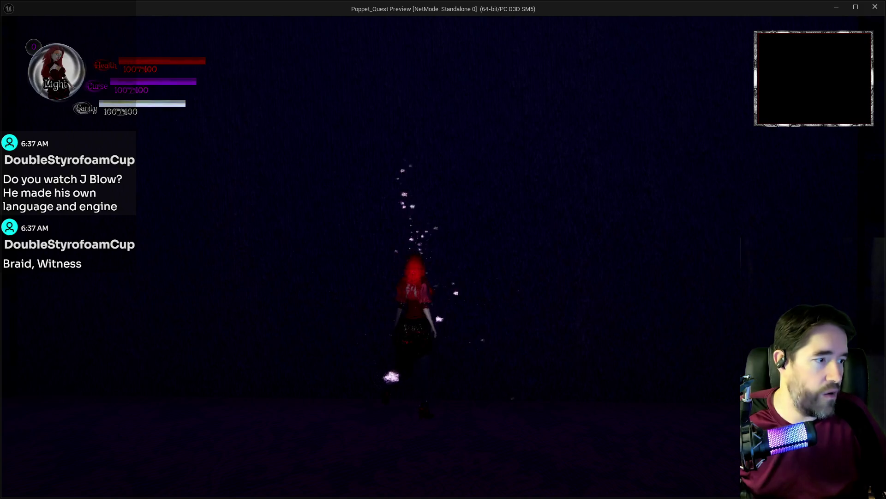
key(w)
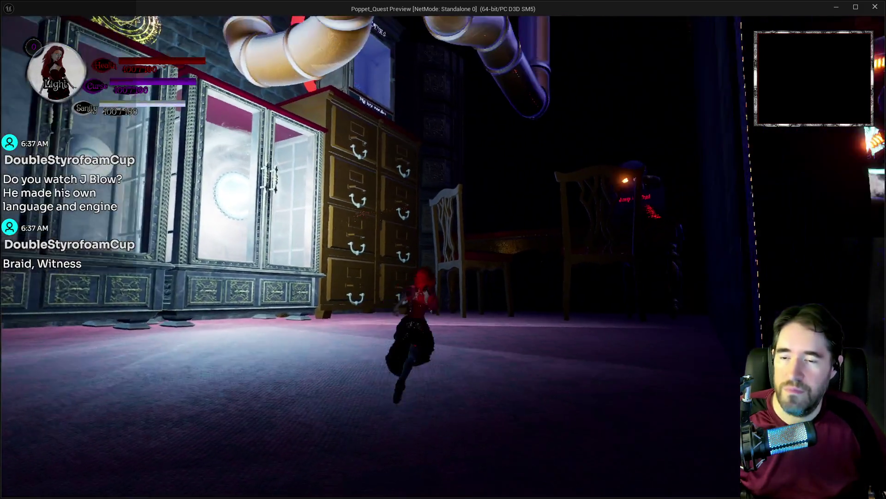
key(w)
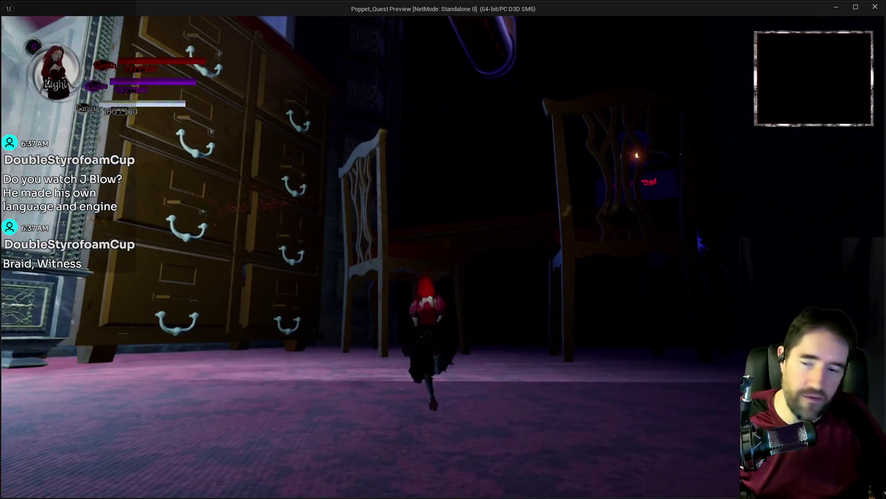
Climb the red chair to trigger the drawer hint and reach the Jump On This! platform.
key(w)
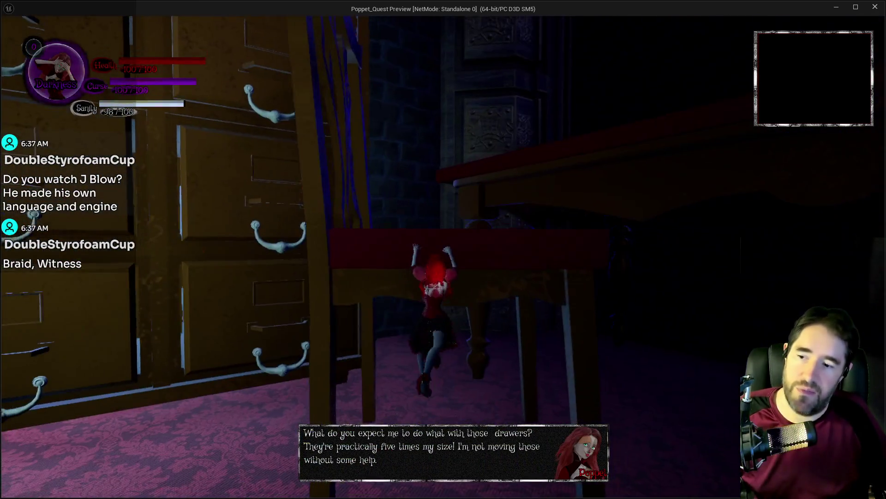
key(w)
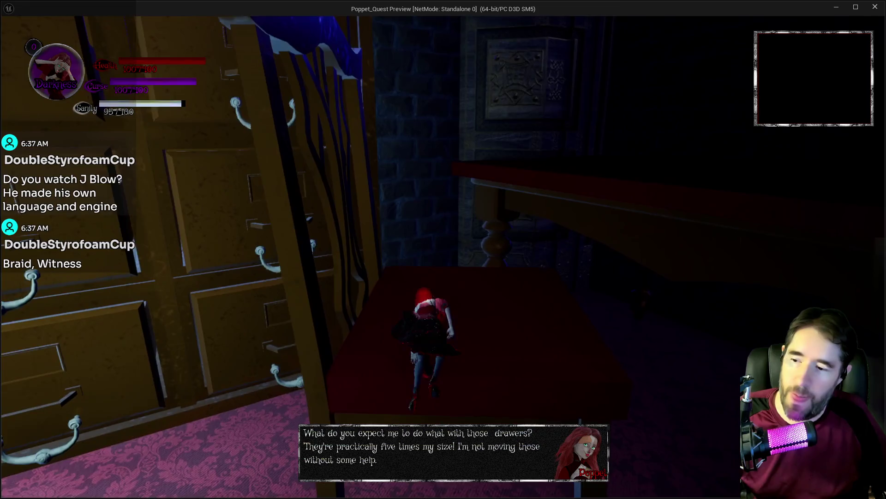
key(w)
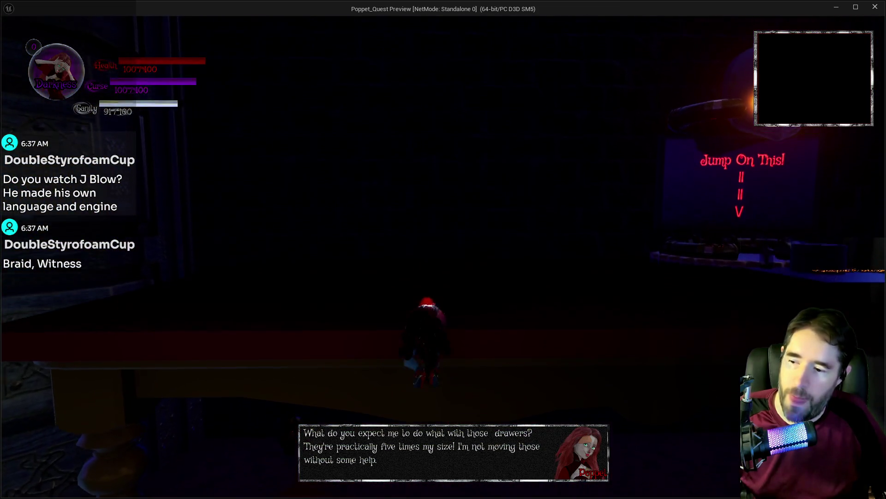
key(w)
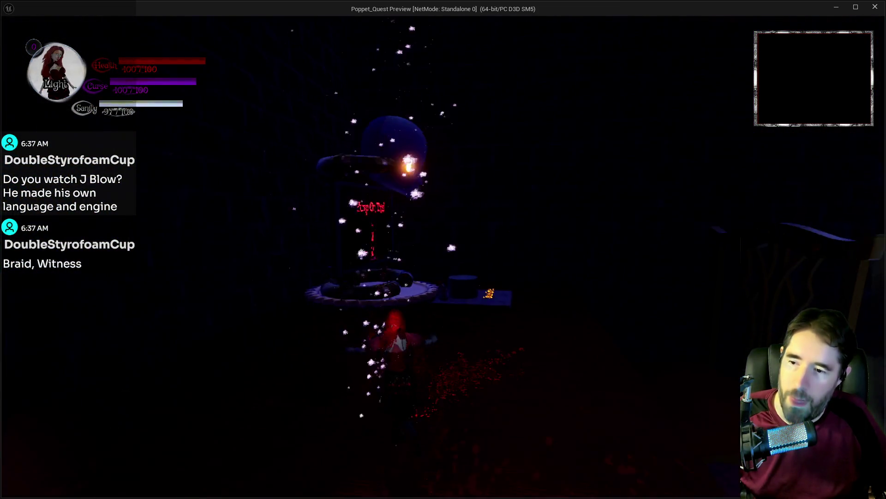
key(w)
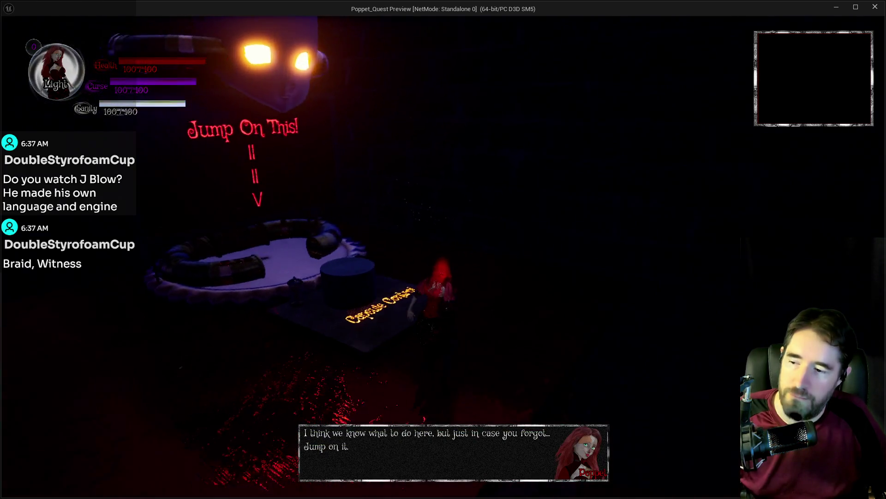
key(w)
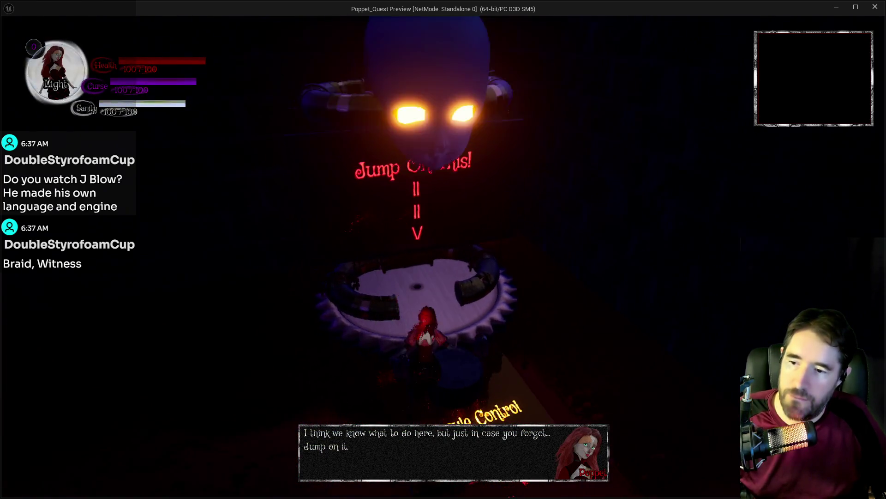
Run back across the desk and off it toward the drawers.
key(w)
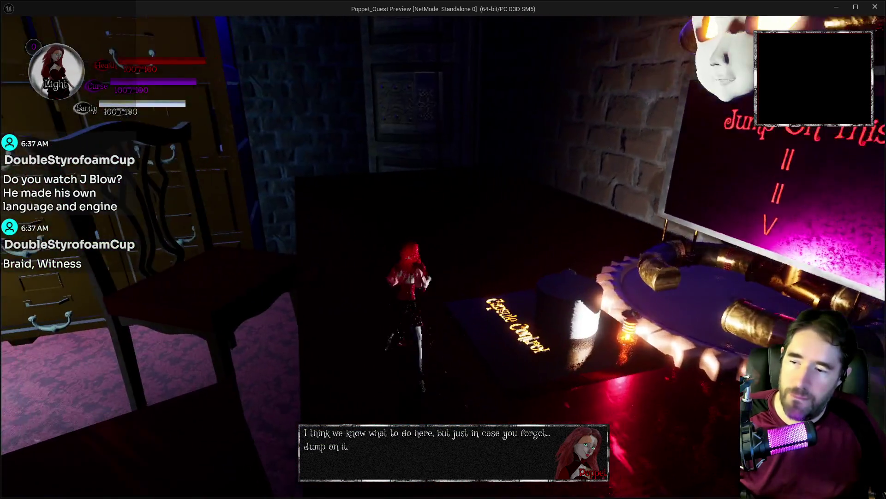
key(w)
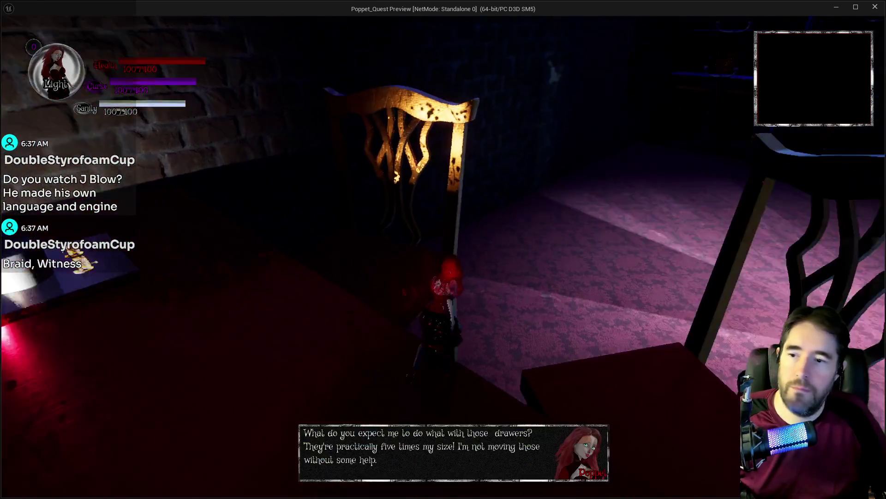
key(w)
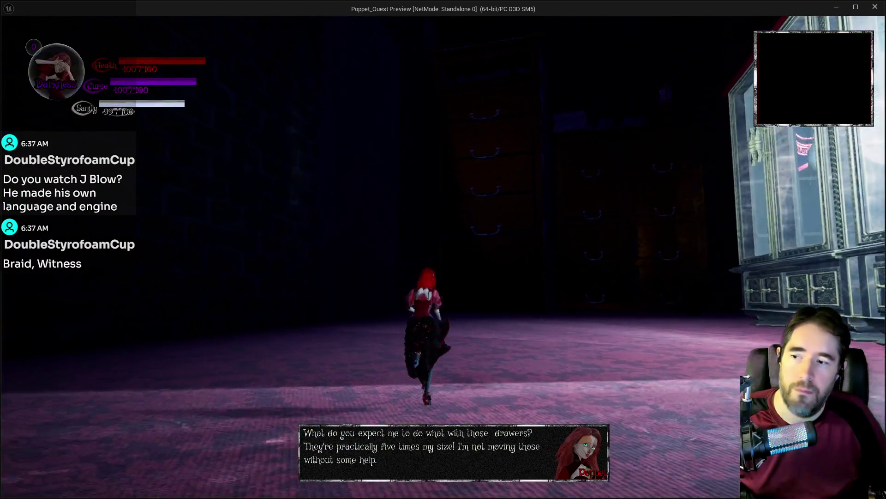
key(w)
key(w)
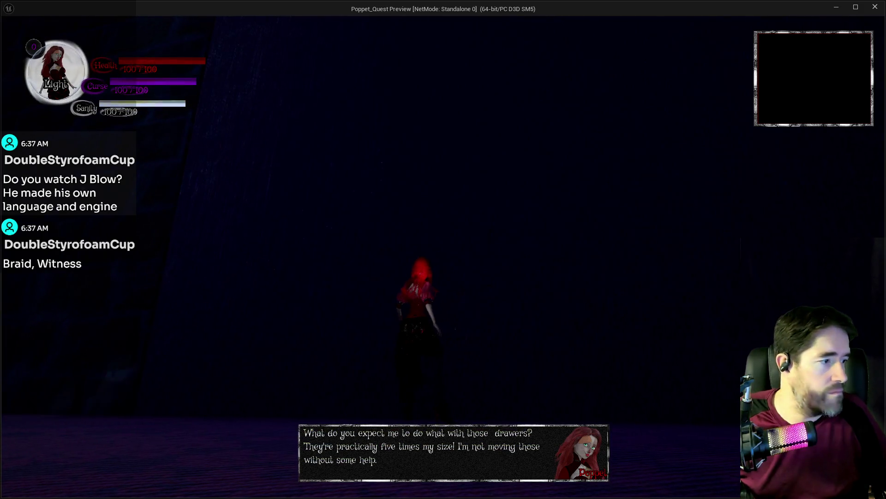
Run Poppet past the cauldron and between the teal orbs into the Tarot 1: The Magician room.
key(w)
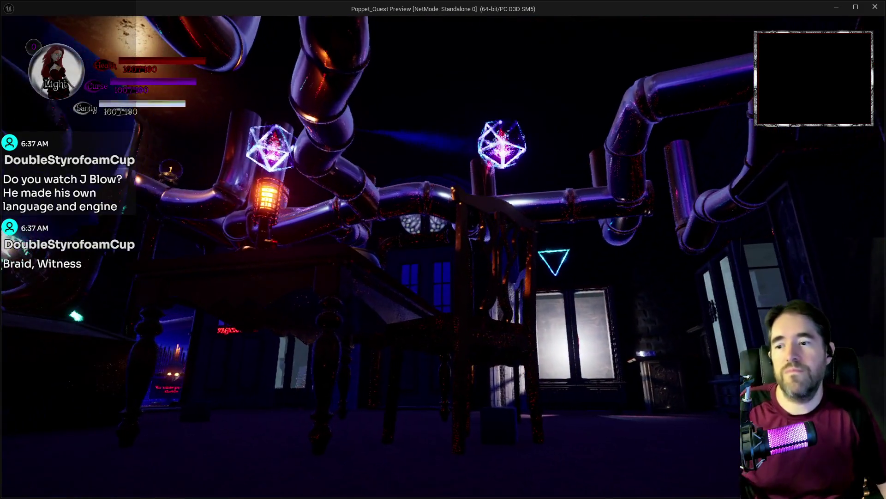
key(w)
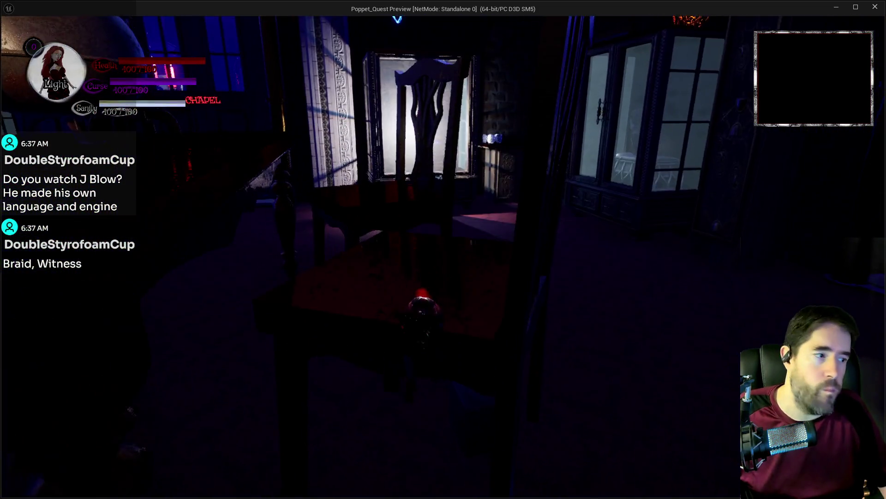
key(s)
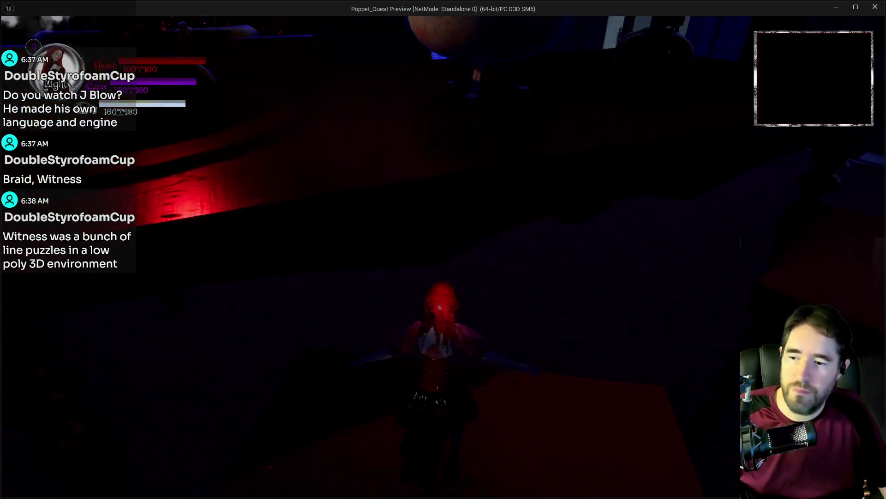
key(w)
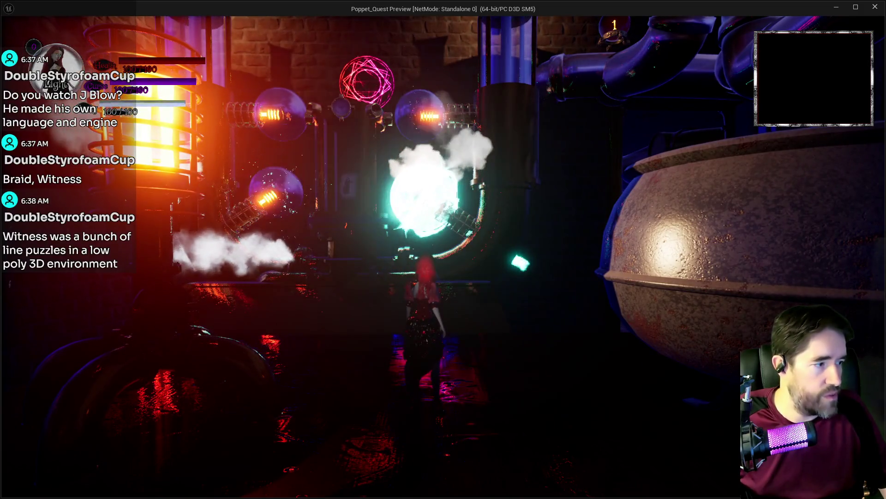
key(w)
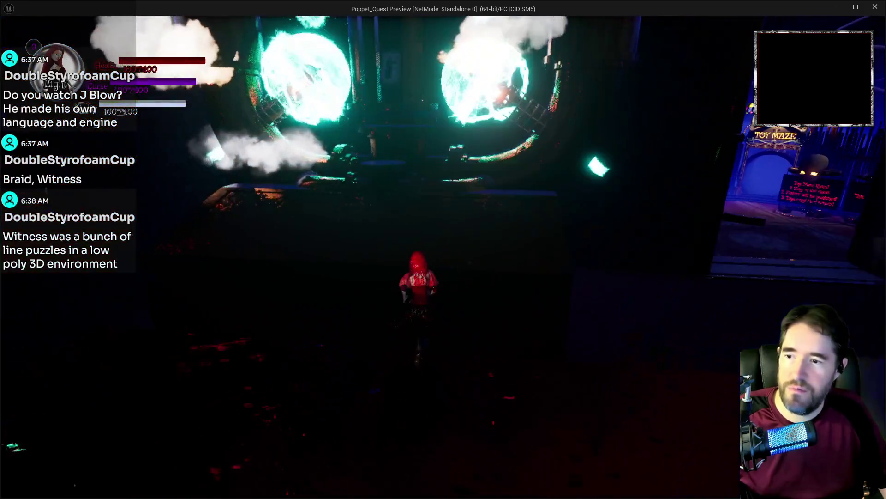
key(w)
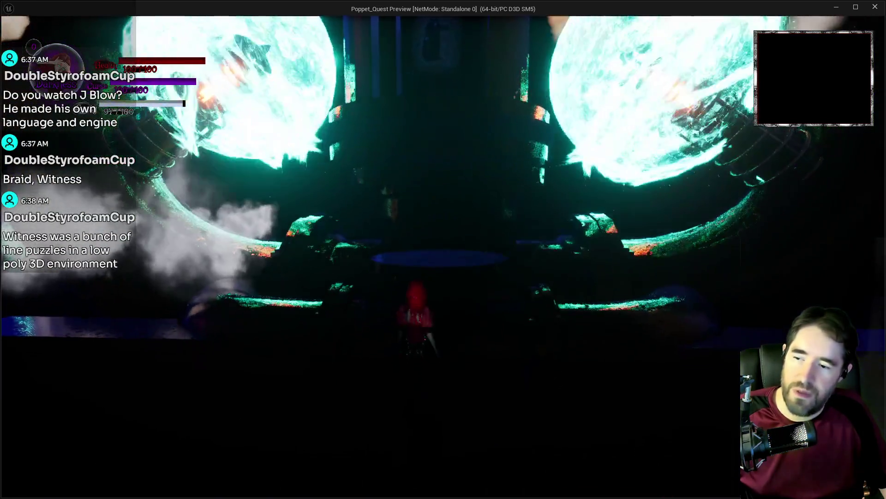
key(w)
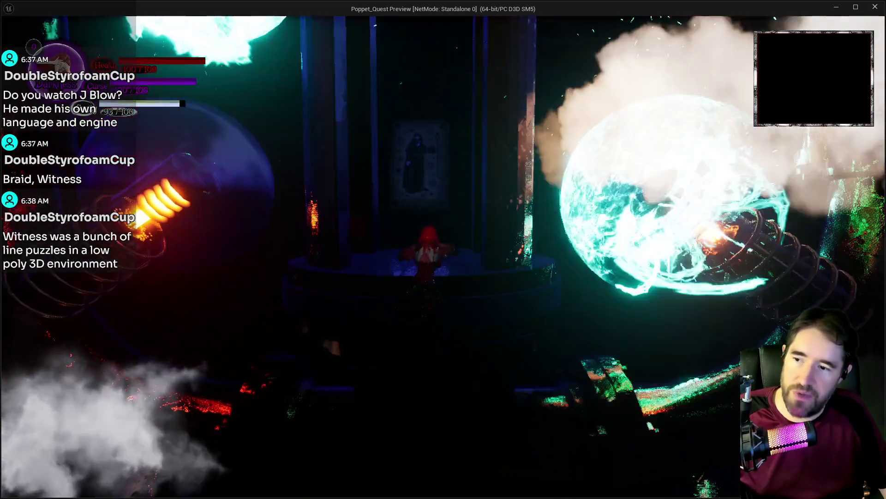
key(w)
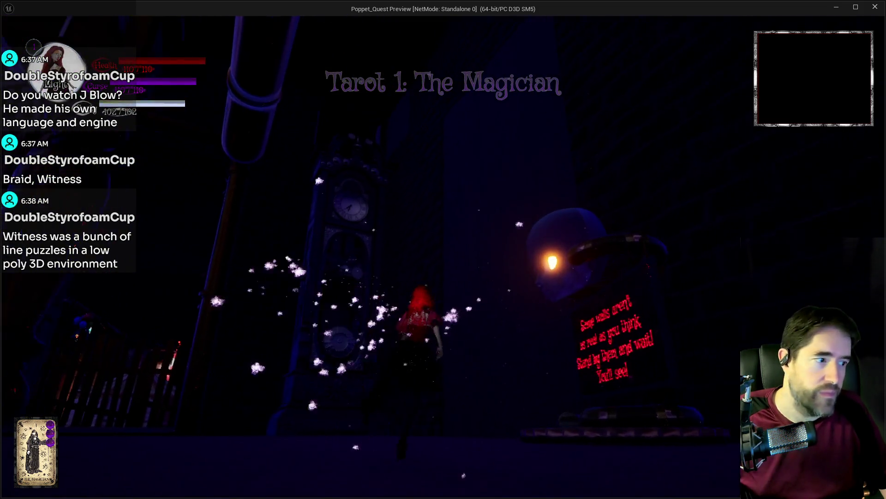
key(w)
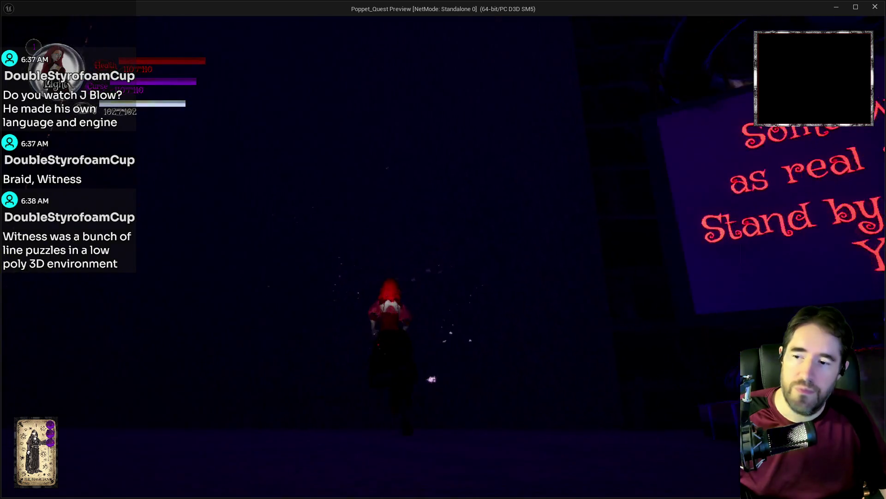
Run Poppet along the brick wall to the tall drawers and cast the Magician power at them twice.
key(w)
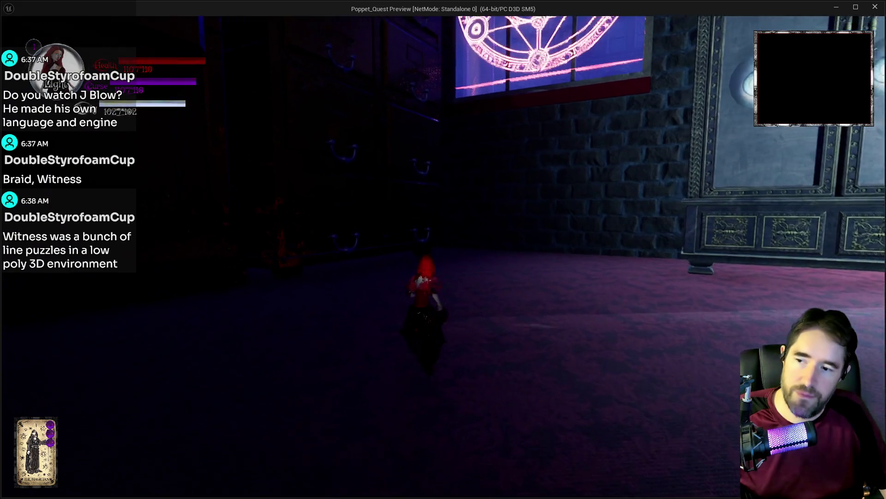
key(w)
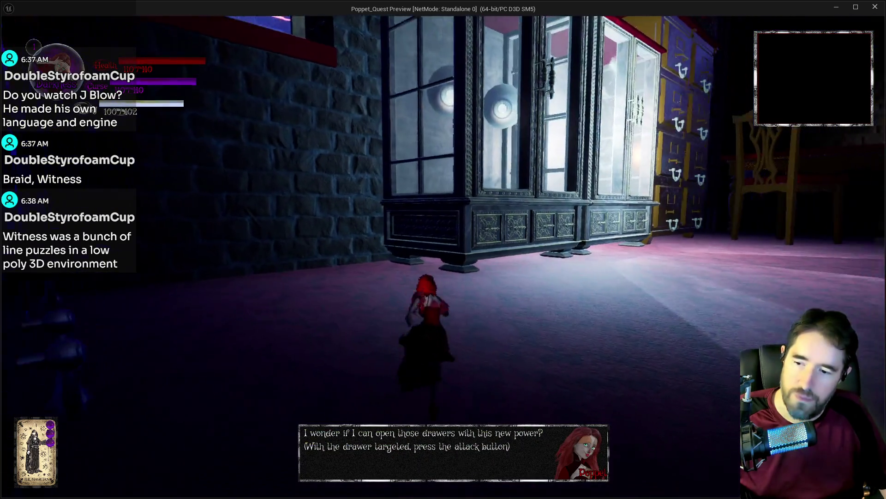
key(w)
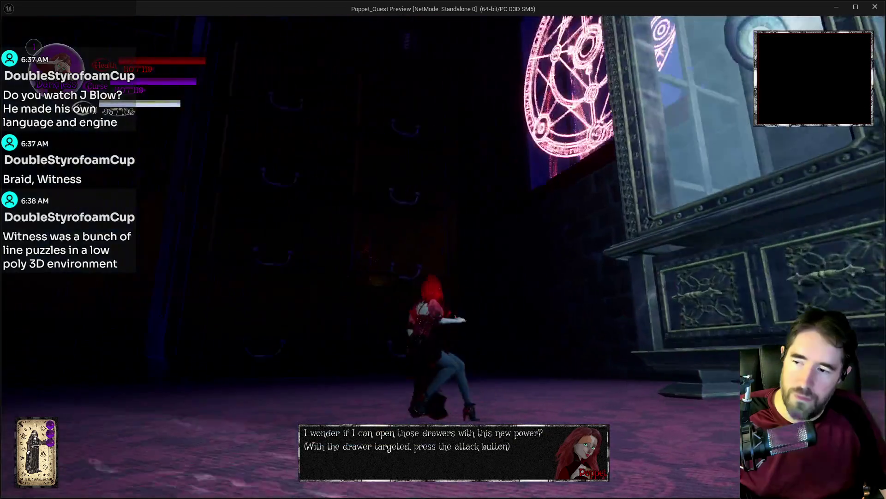
key(w)
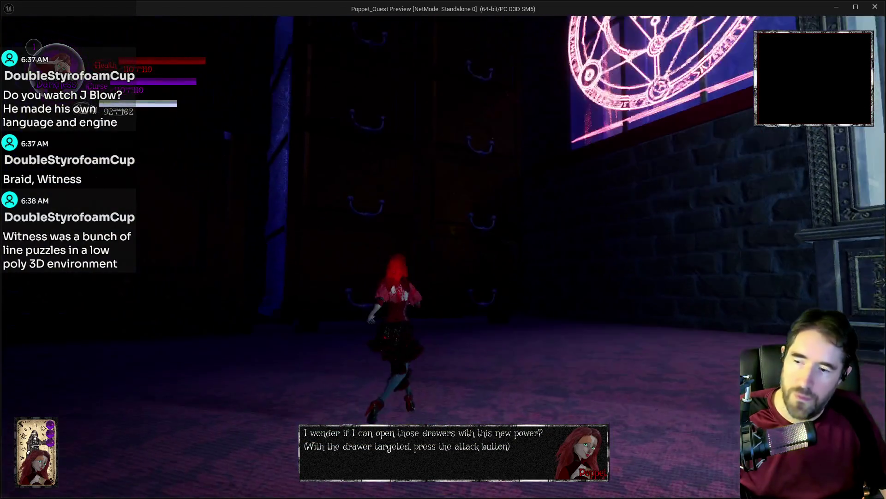
key(w)
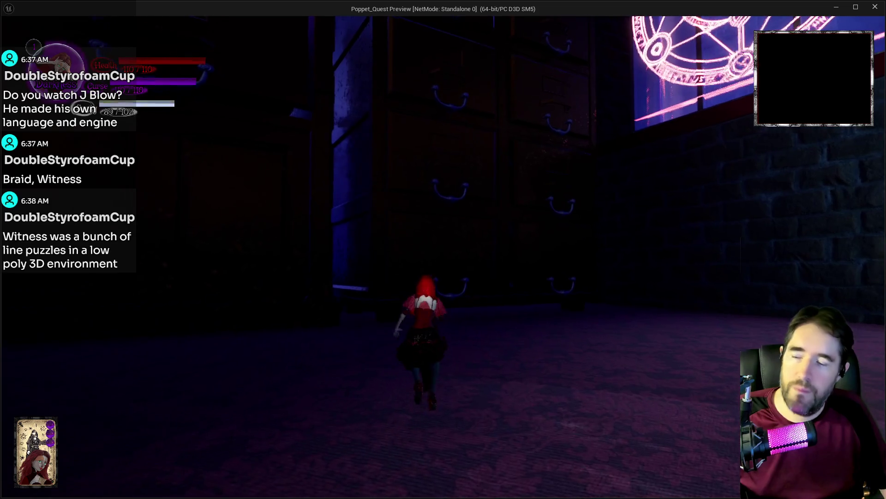
click(443, 257)
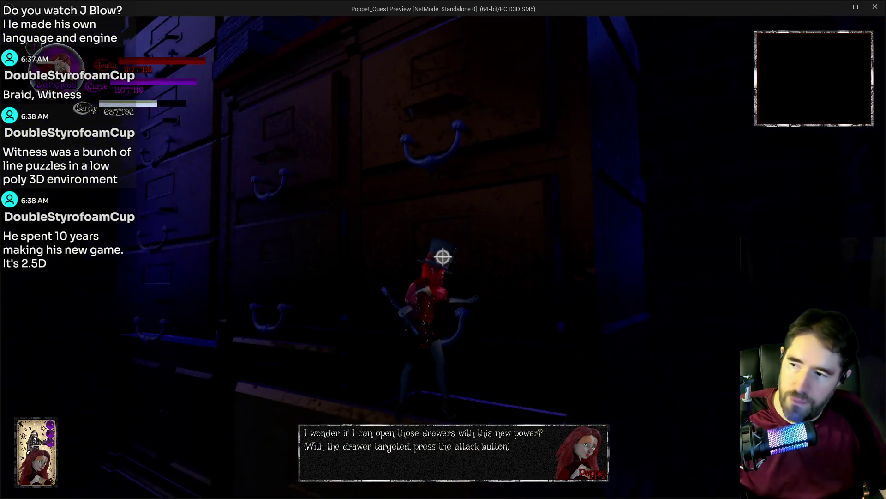
click(443, 257)
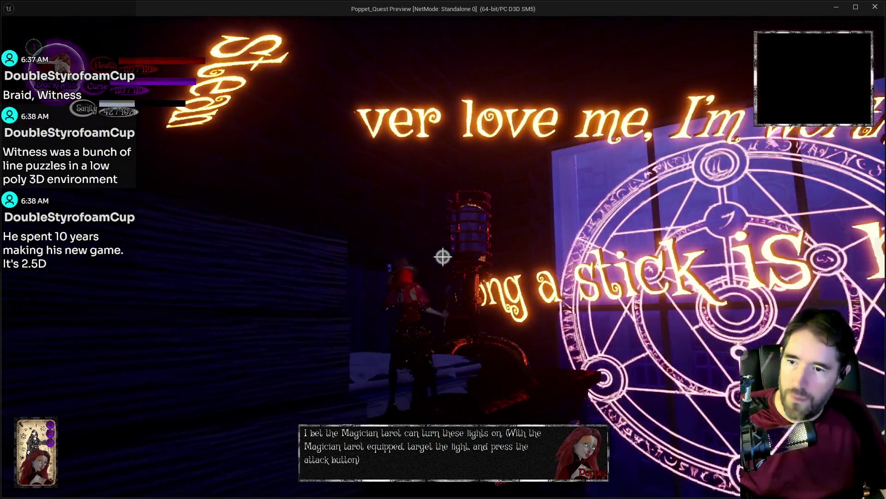
Light the lamp with the Magician tarot and pause the game with Escape.
click(443, 257)
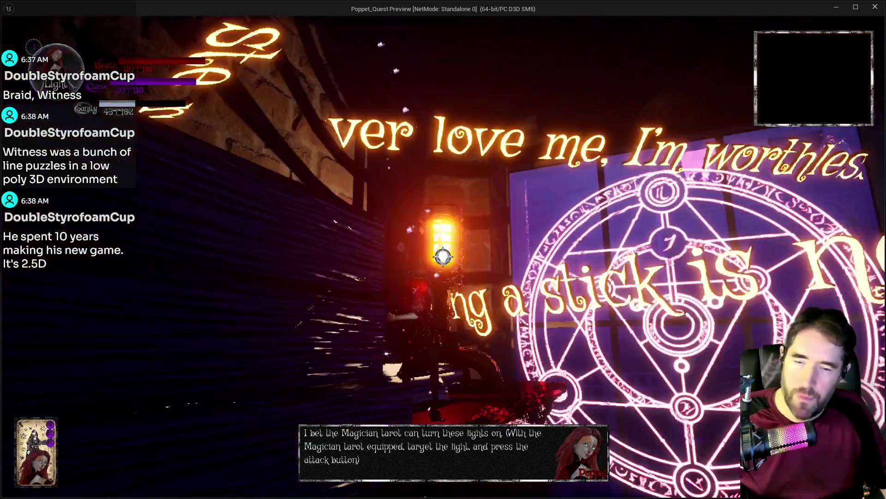
key(Escape)
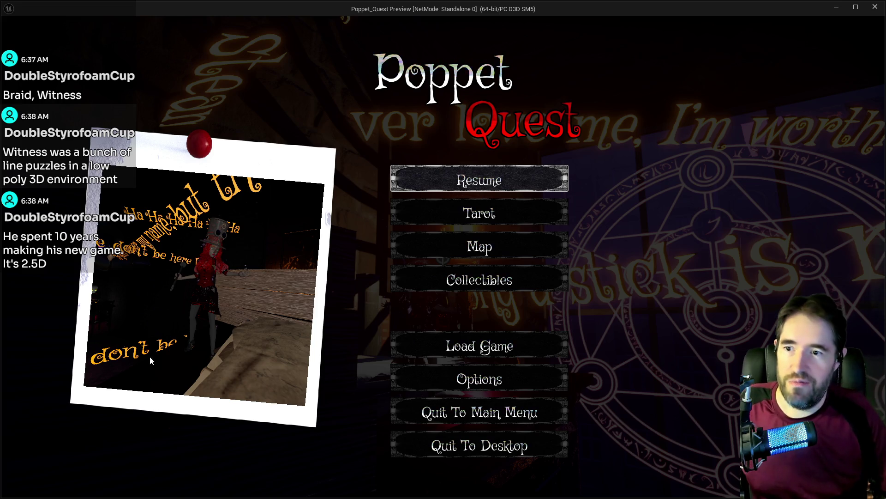
Resume the game and jump Poppet onto the wooden box.
click(444, 175)
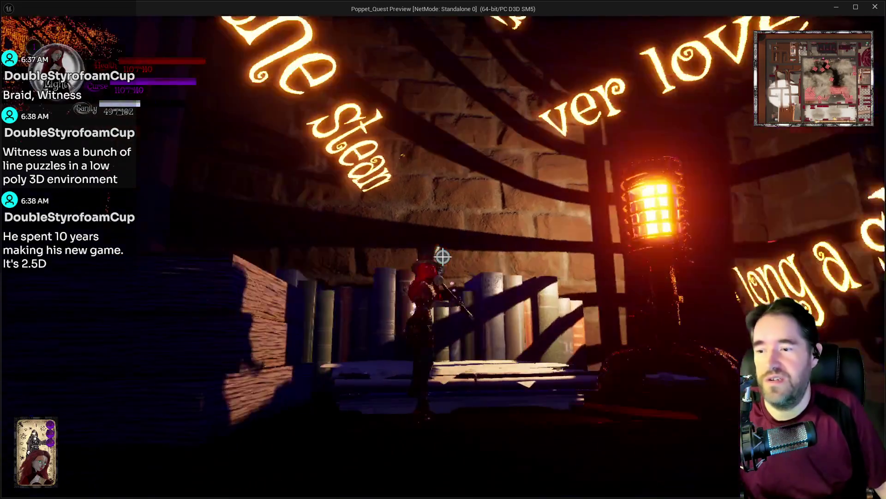
key(space)
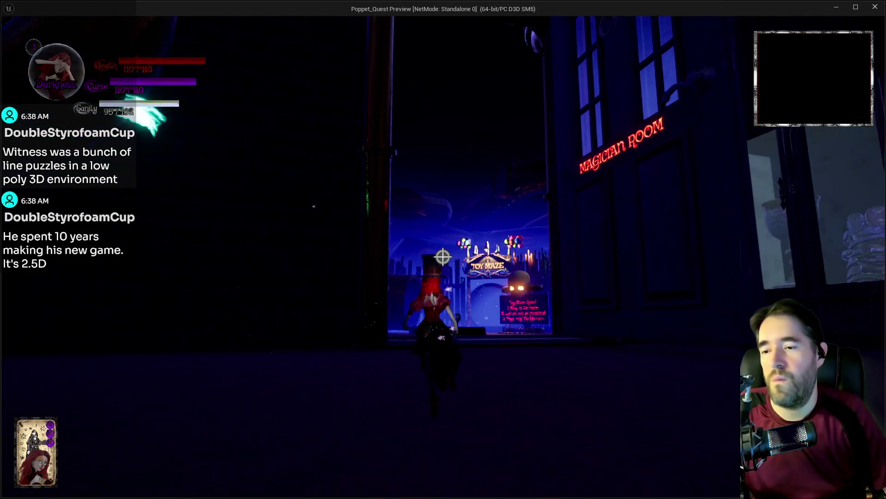
Run Poppet through the purple portal and across the pipe-filled room toward the cabinets.
key(w)
key(w)
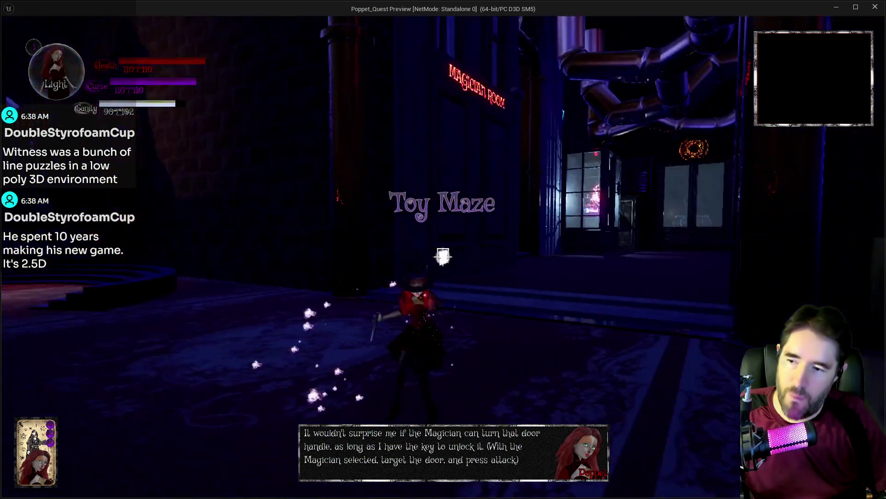
key(w)
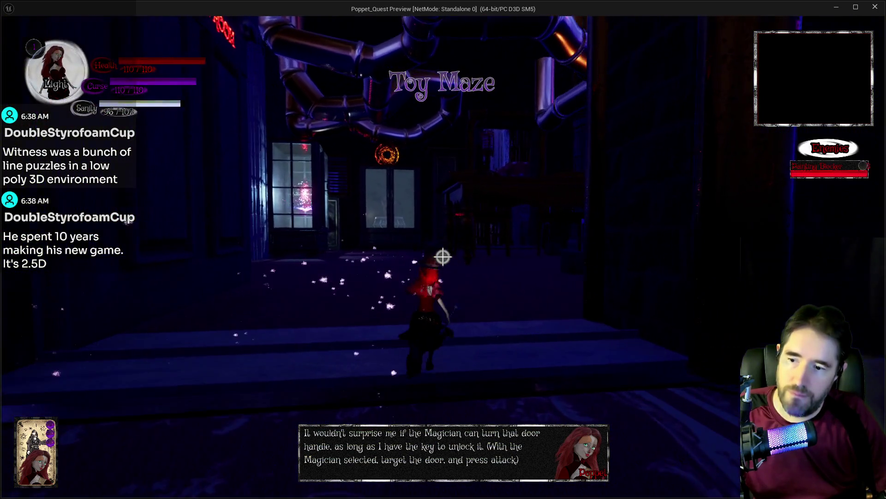
key(w)
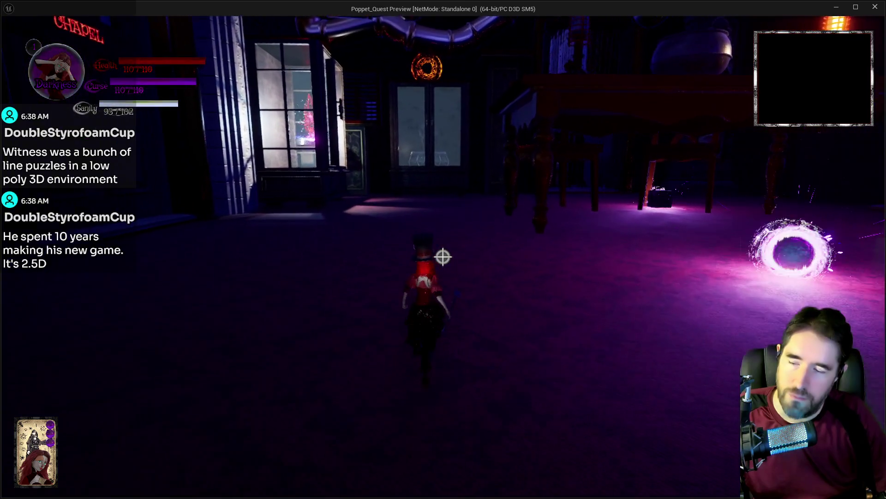
key(w)
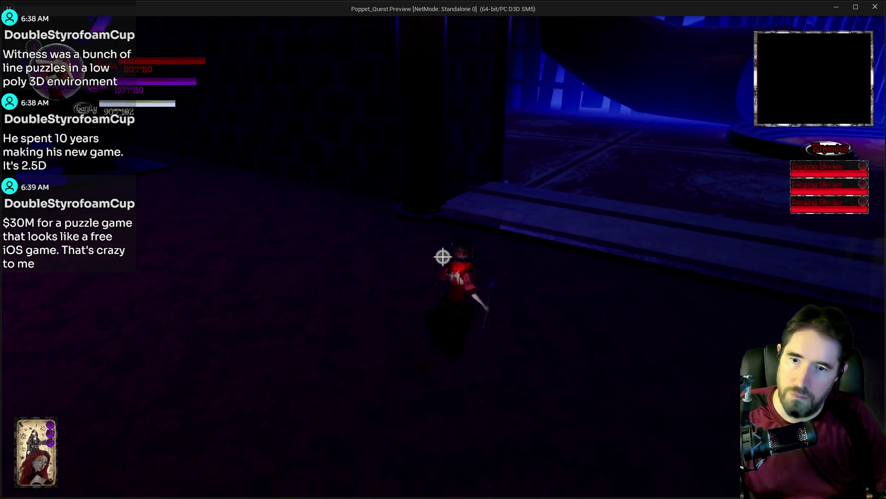
key(w)
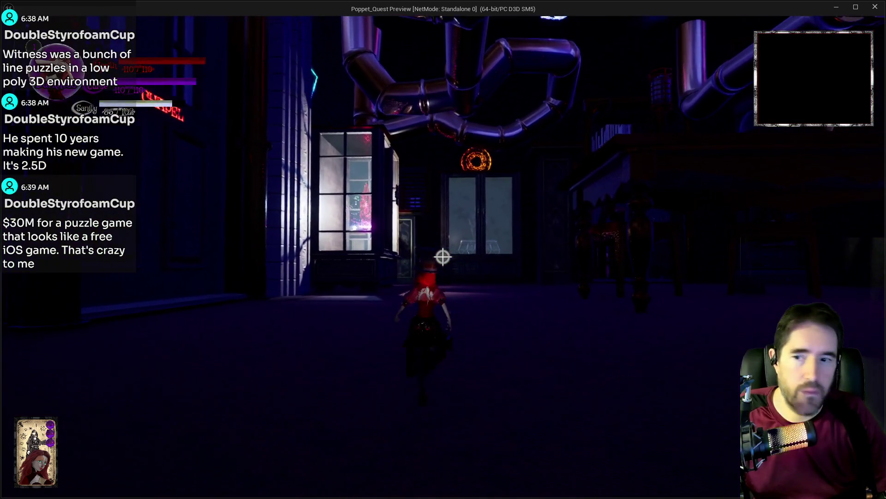
key(w)
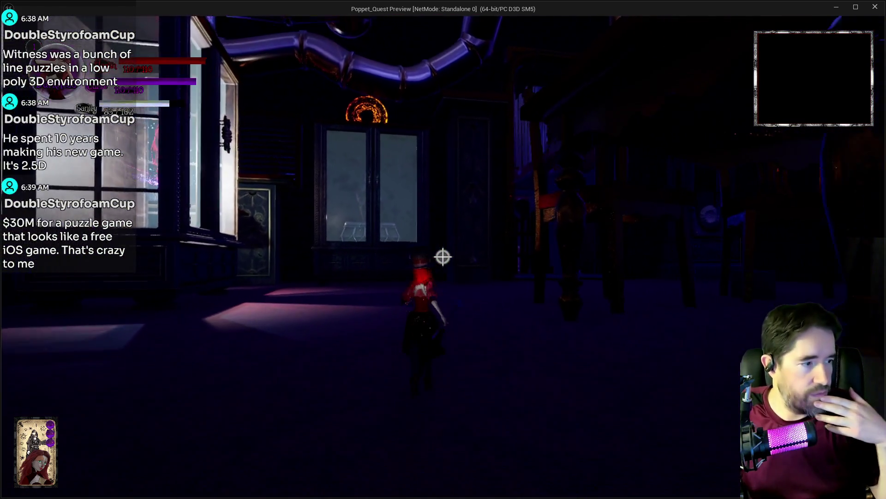
Run through the dark doorway into the Carnival Room and on to its door.
key(w)
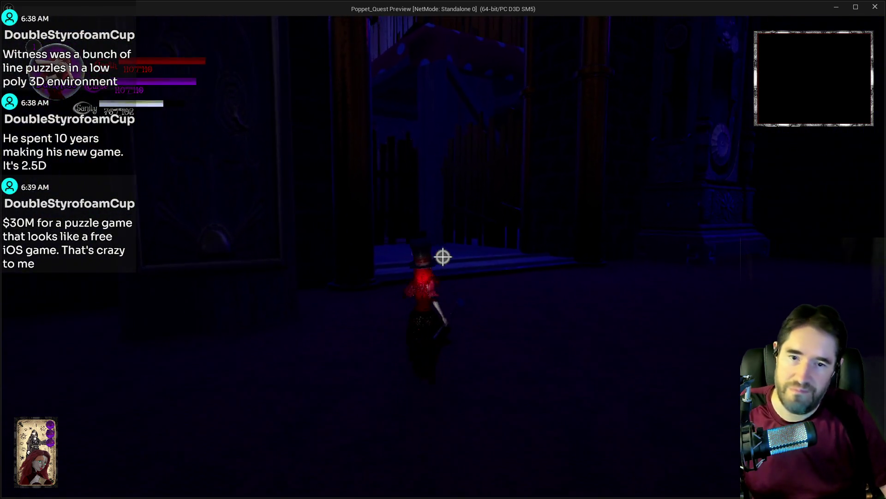
key(w)
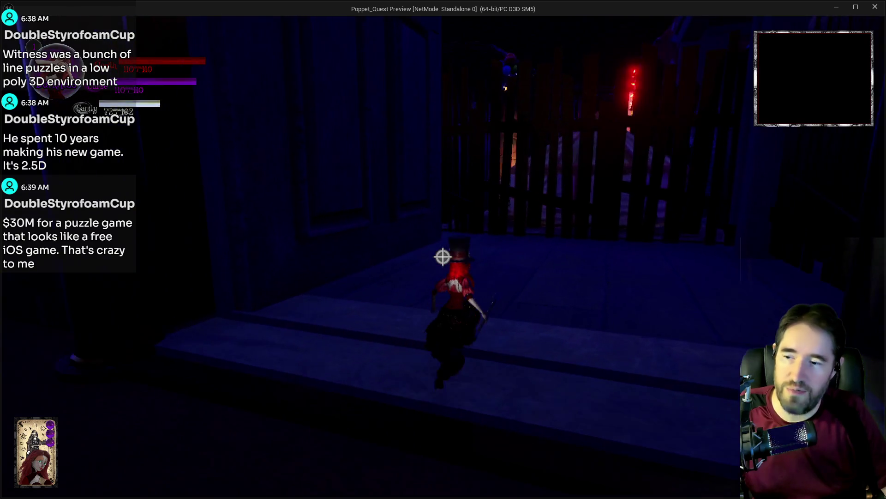
key(w)
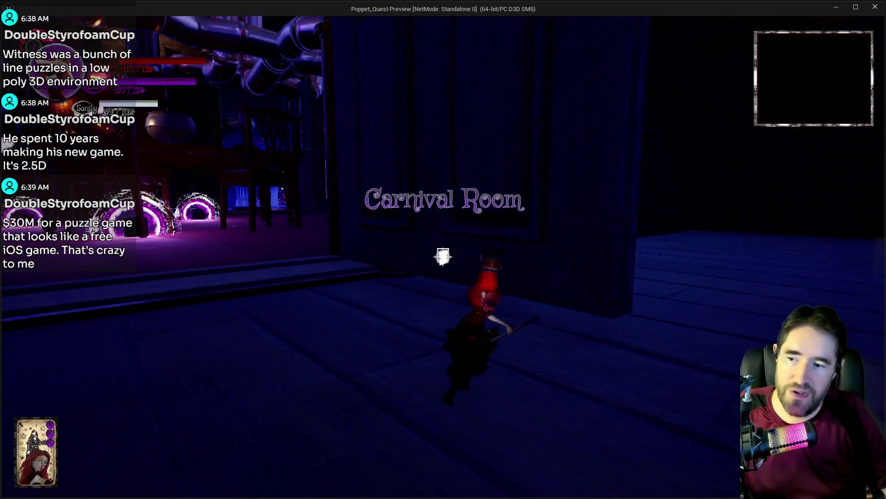
key(w)
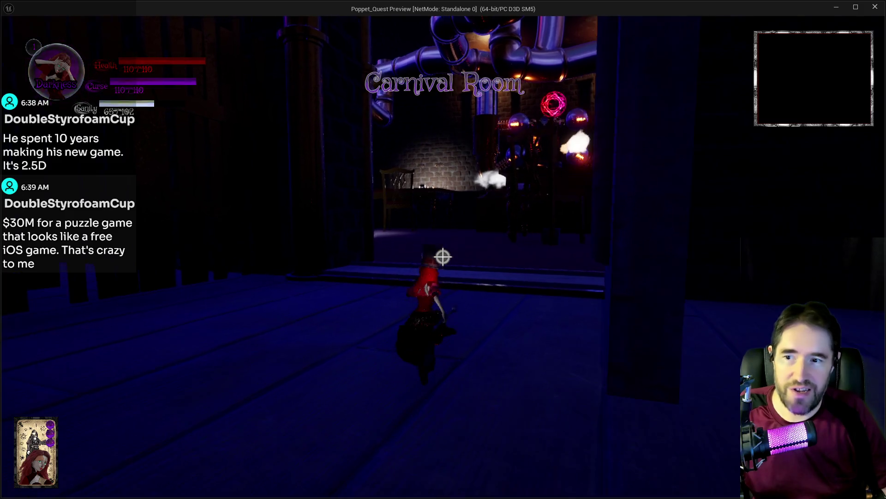
key(w)
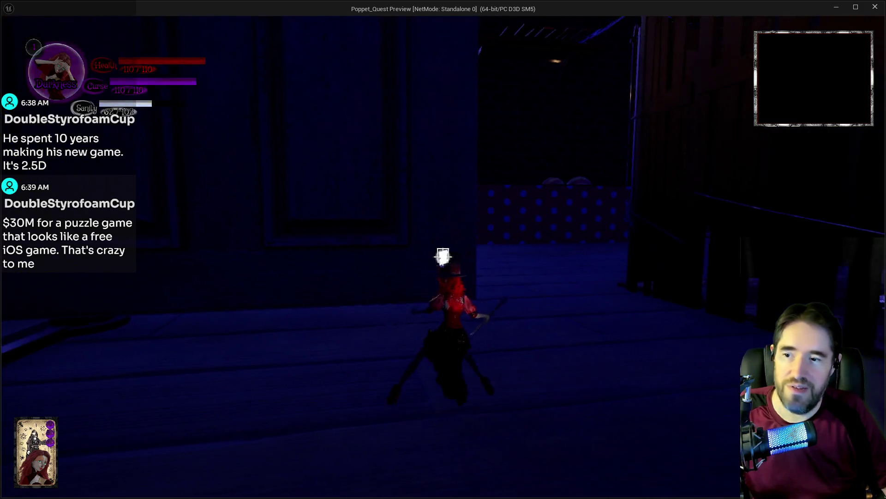
key(w)
key(w)
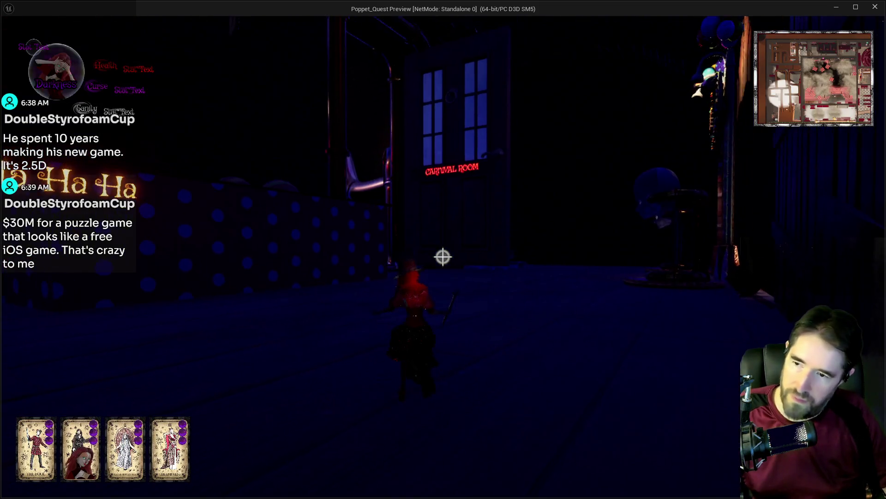
Run past the Carnival gate toward the Tickets booth and add The Hanged Man card to the hand.
key(w)
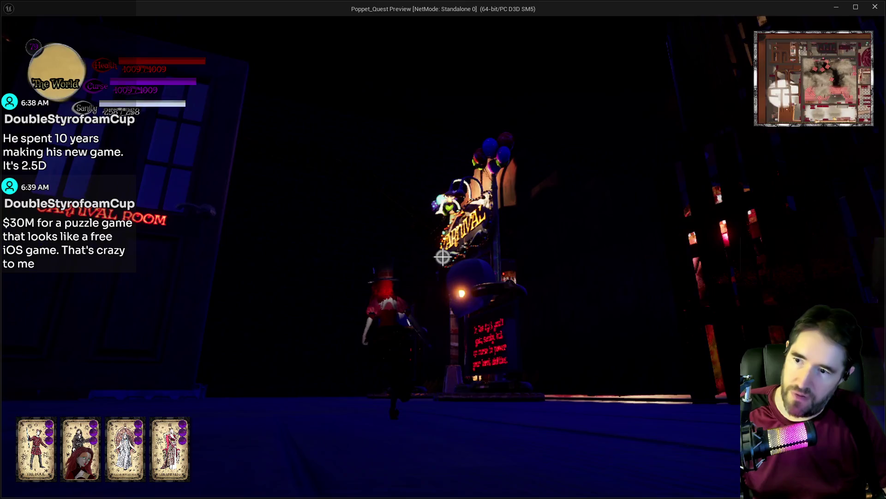
key(w)
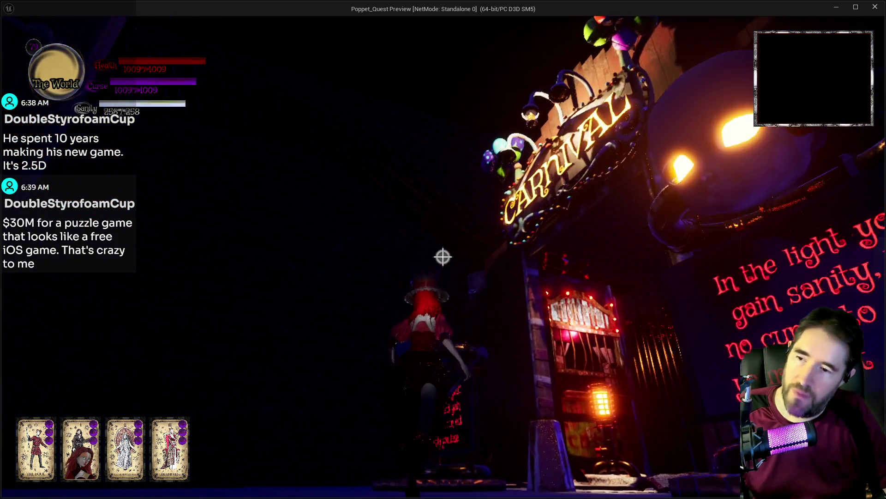
key(w)
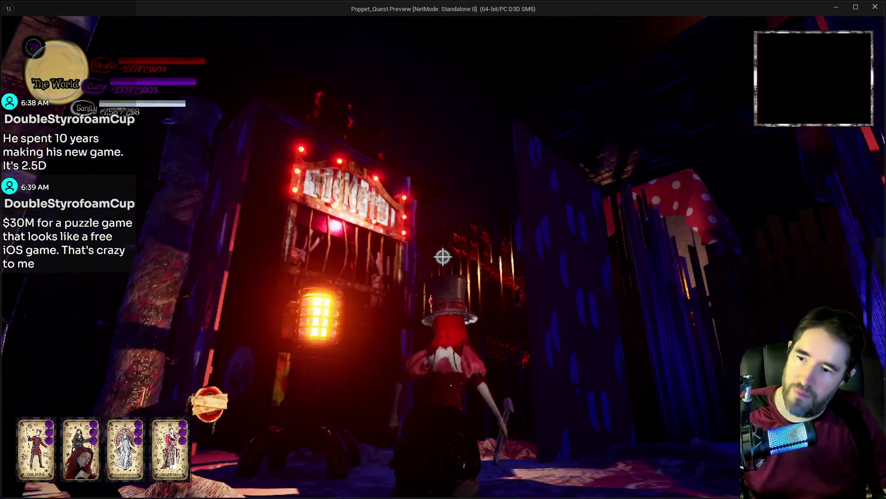
key(w)
key(Tab)
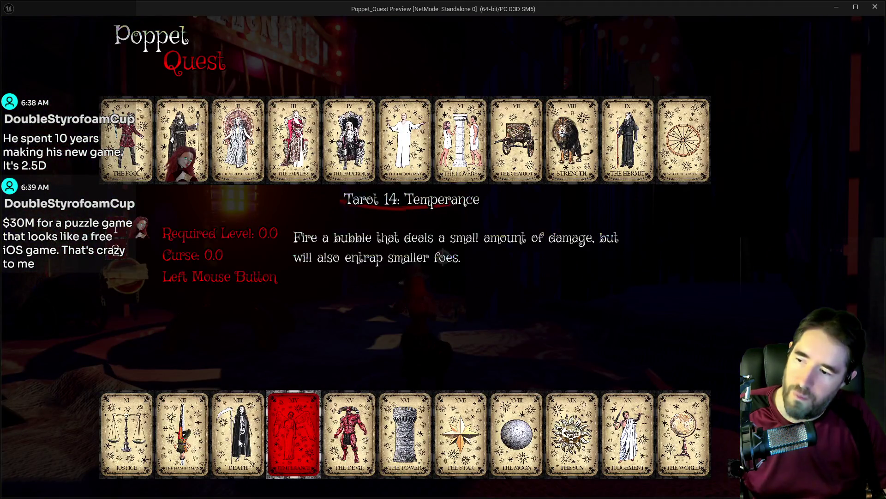
click(182, 434)
Run past the GOAL stairs through the red-lit doorway and climb the dark staircase.
key(w)
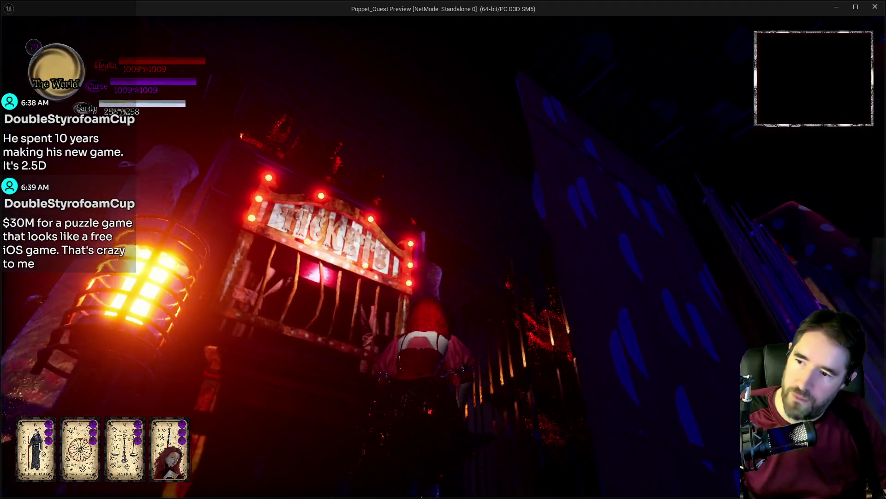
key(w)
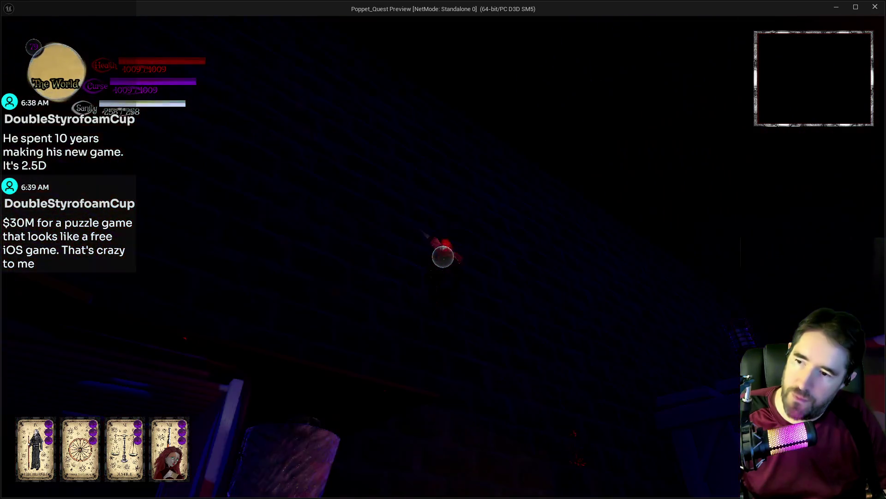
key(w)
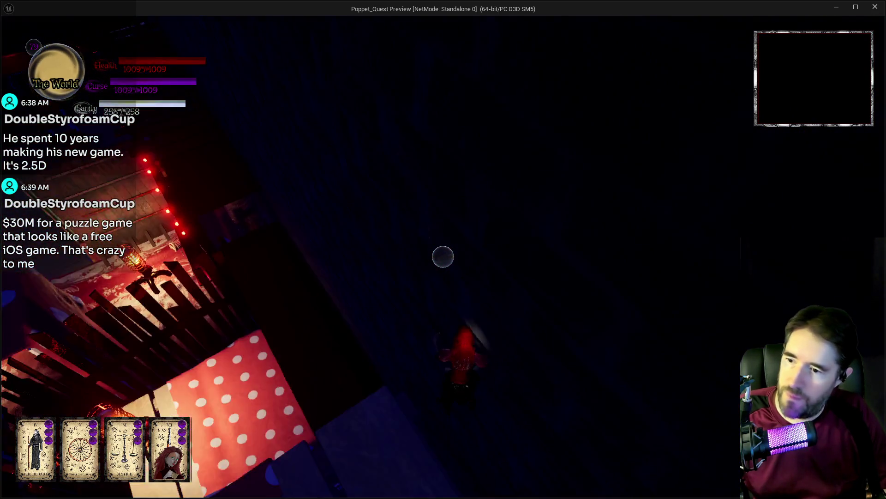
key(w)
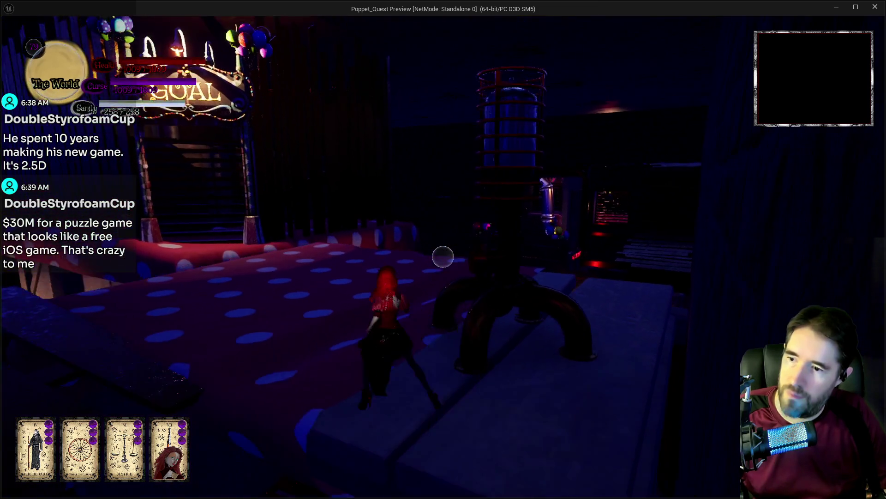
key(w)
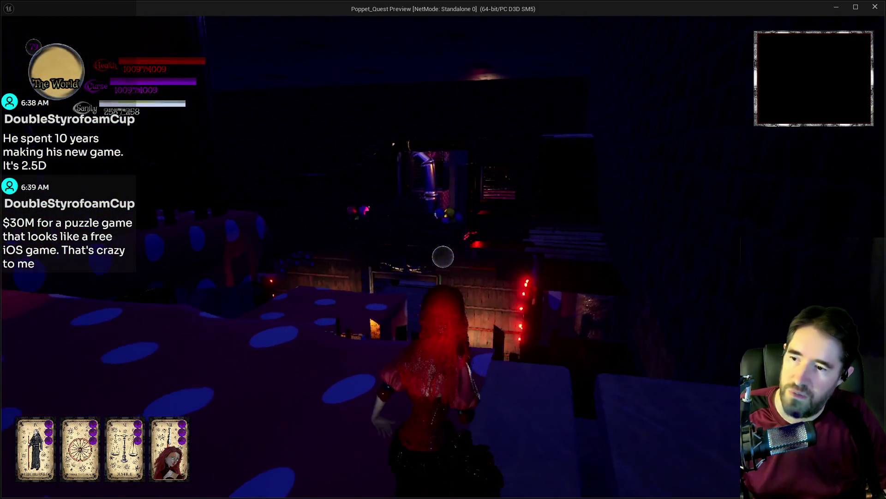
key(w)
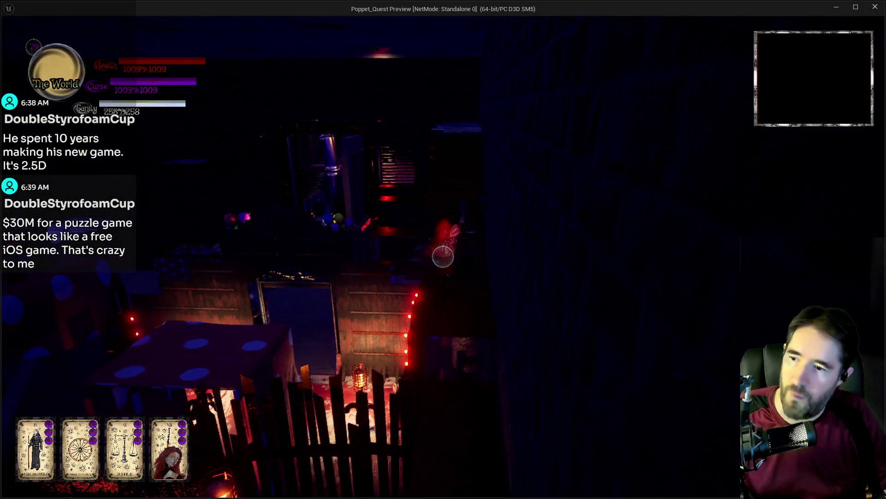
key(w)
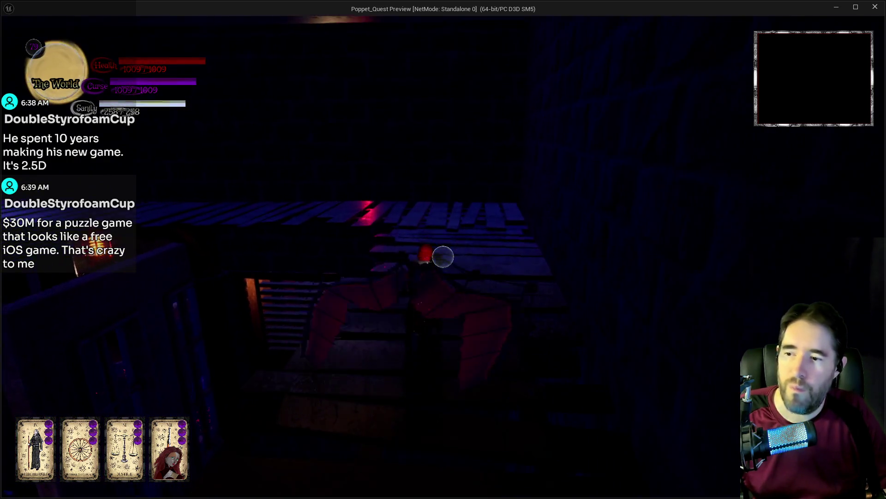
key(w)
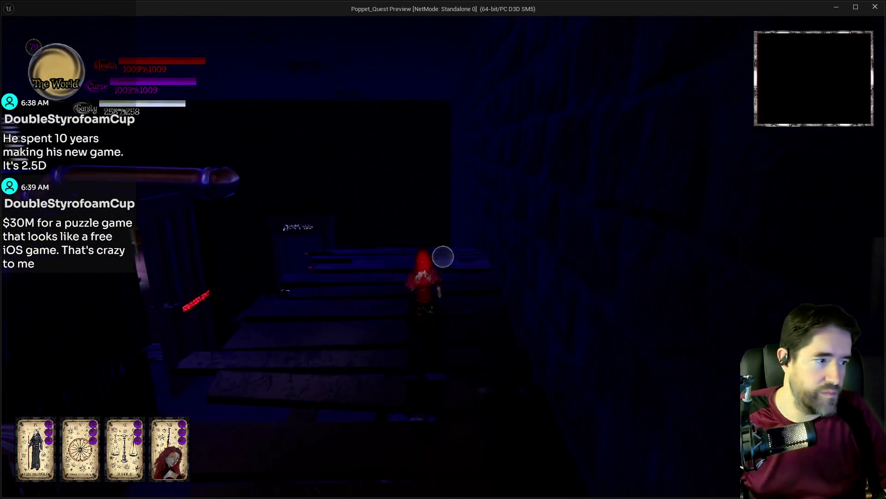
key(w)
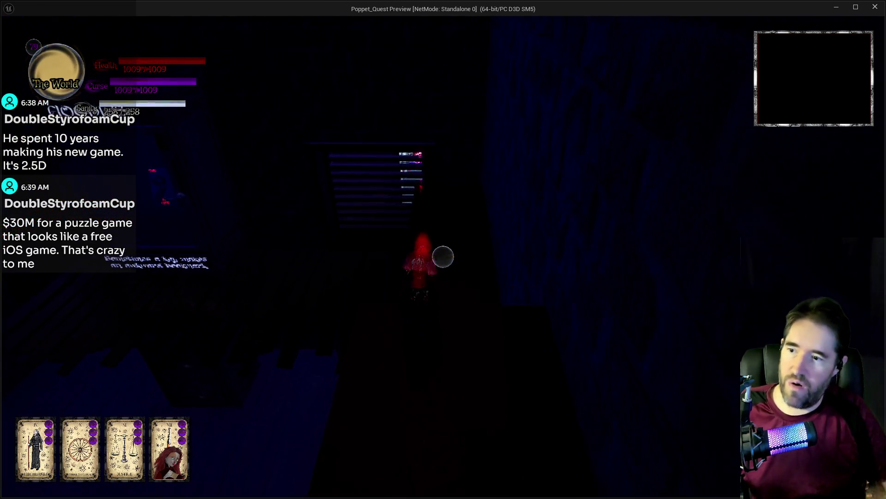
Trigger the tarot-box dialogue, view the tarot card spread, and swing the weapon.
key(w)
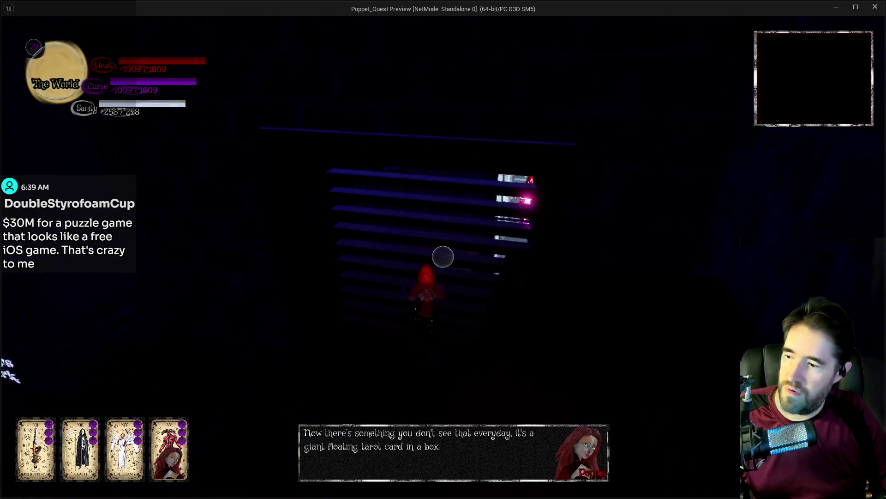
key(Tab)
key(Tab)
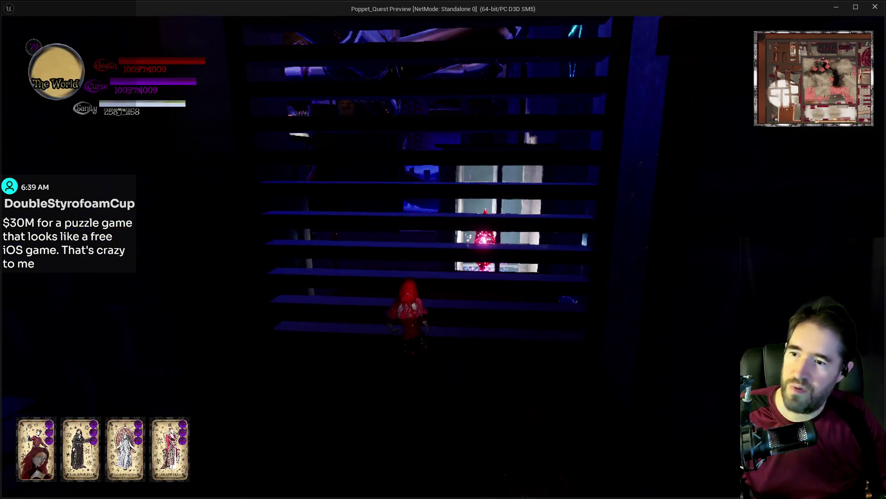
key(e)
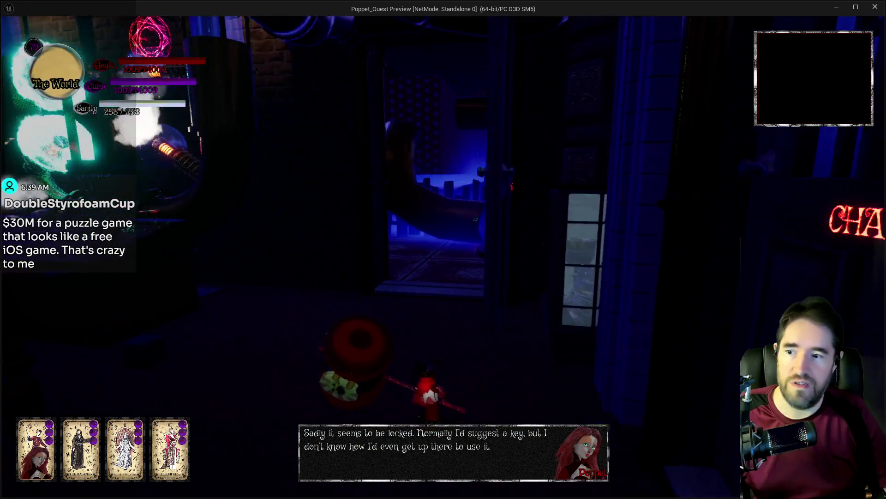
key(w)
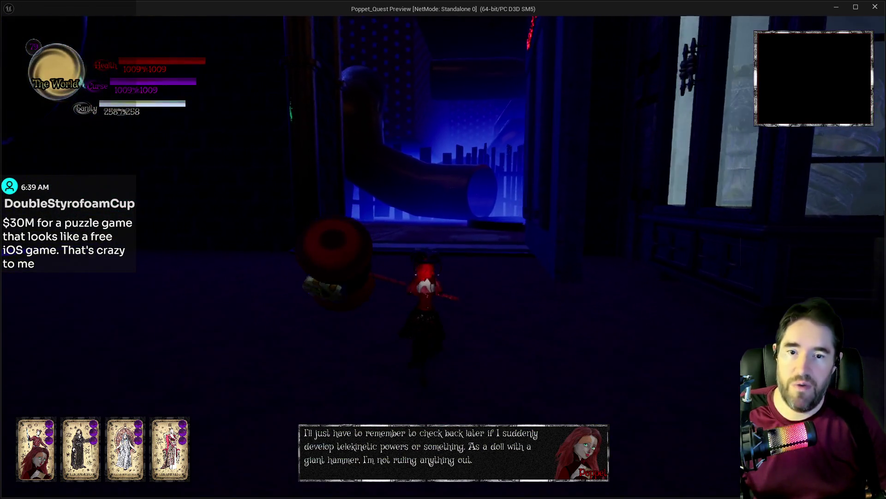
key(w)
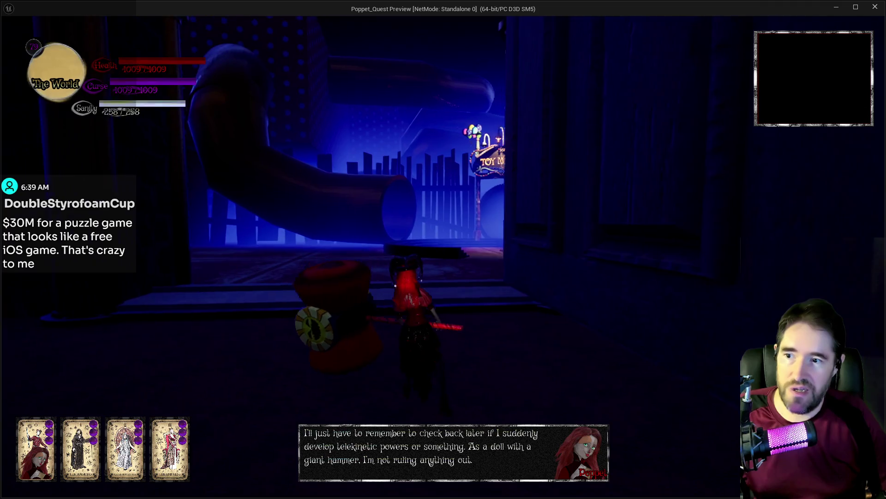
Walk through Failure's Exit and across the Toy Maze room into the purple-lit portal room.
key(w)
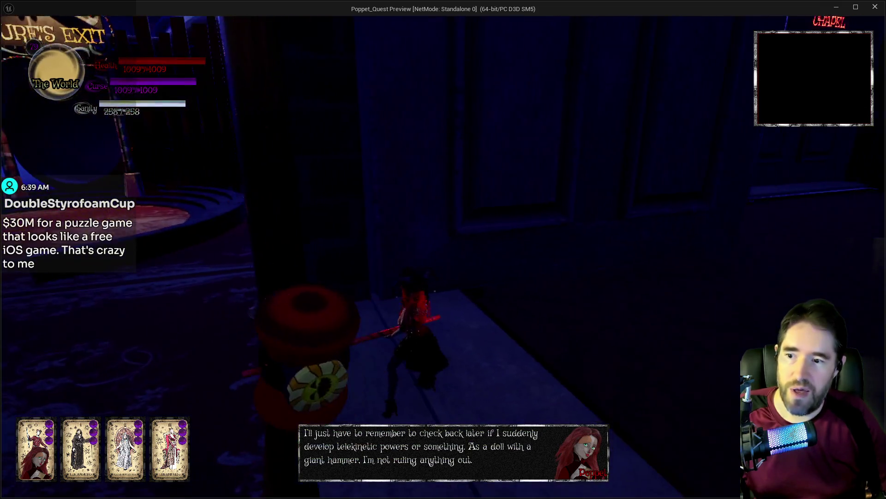
key(w)
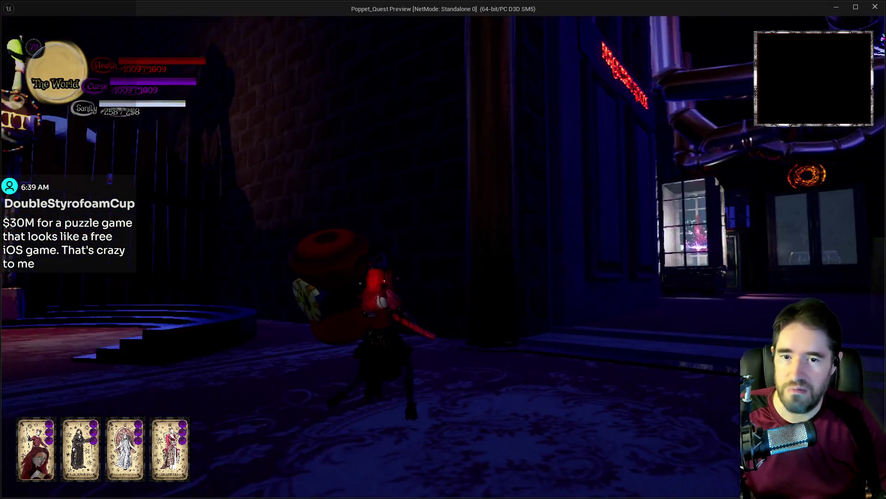
key(w)
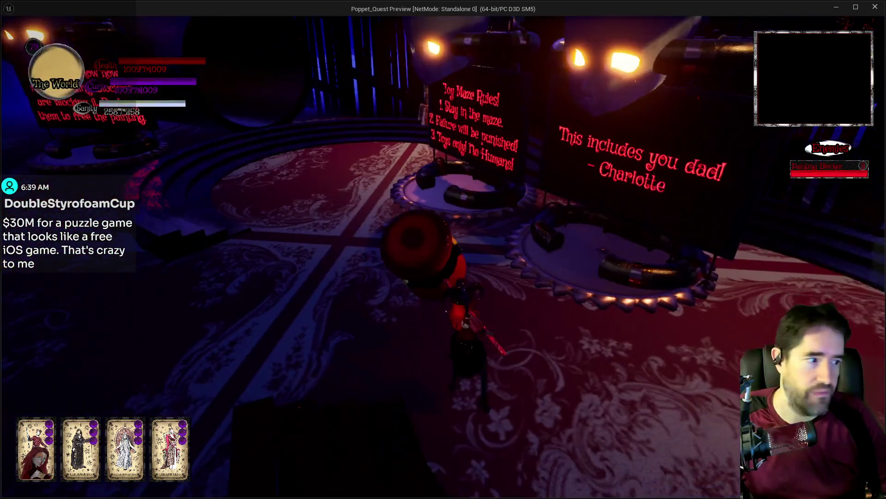
key(w)
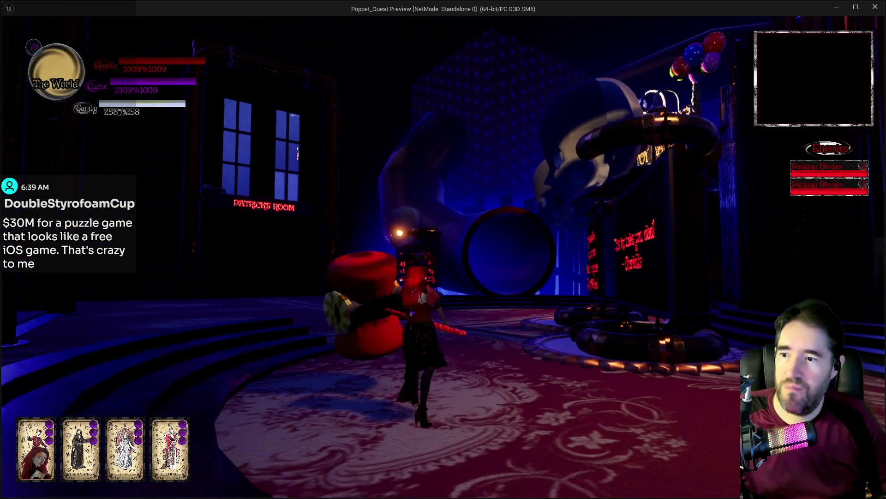
key(w)
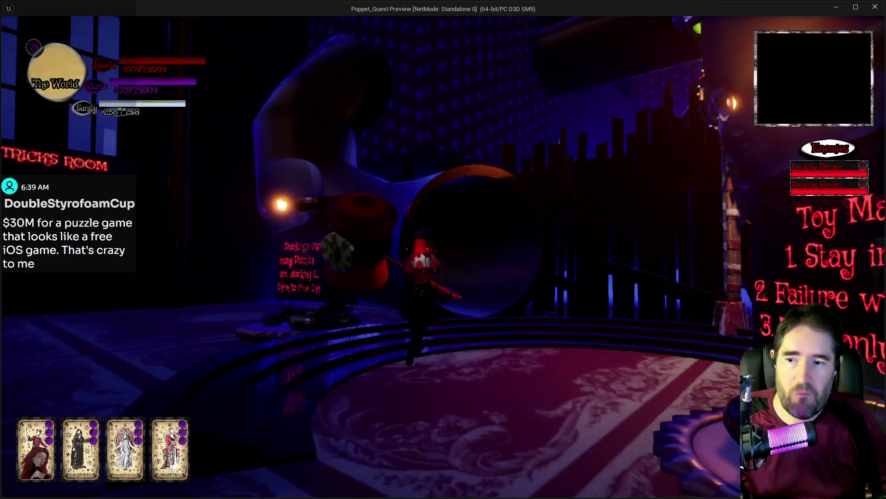
key(w)
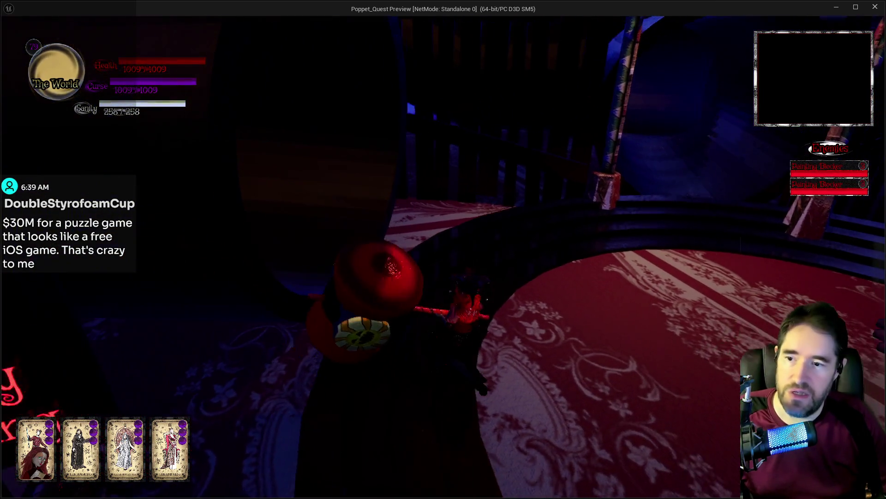
key(w)
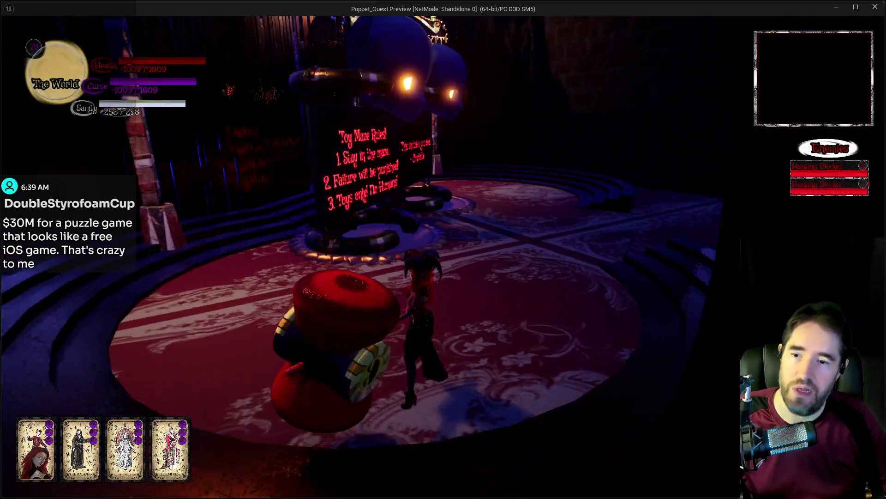
key(w)
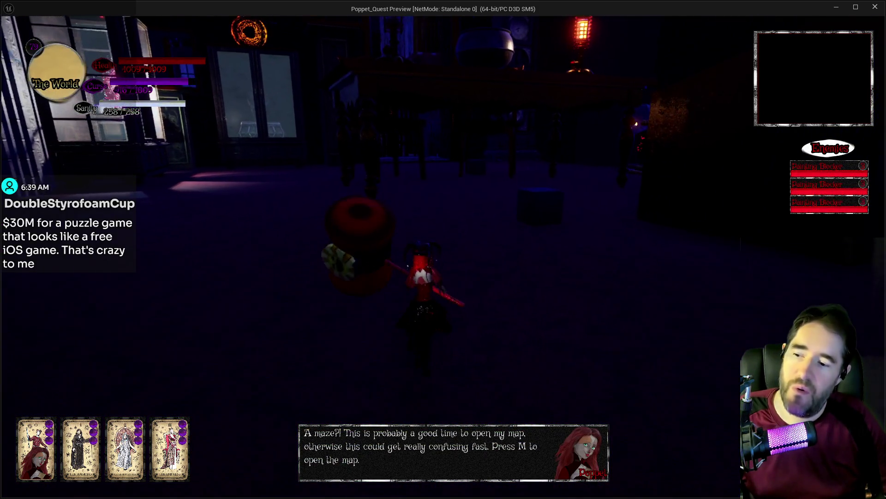
key(w)
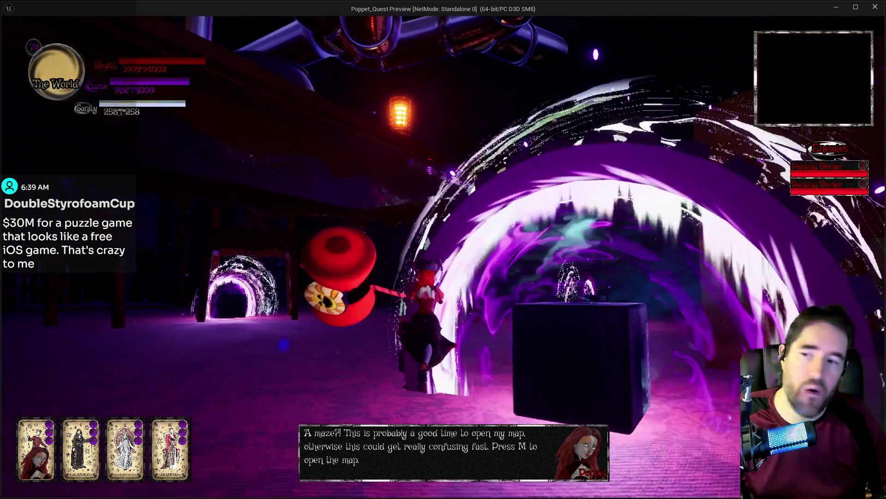
key(w)
key(w)
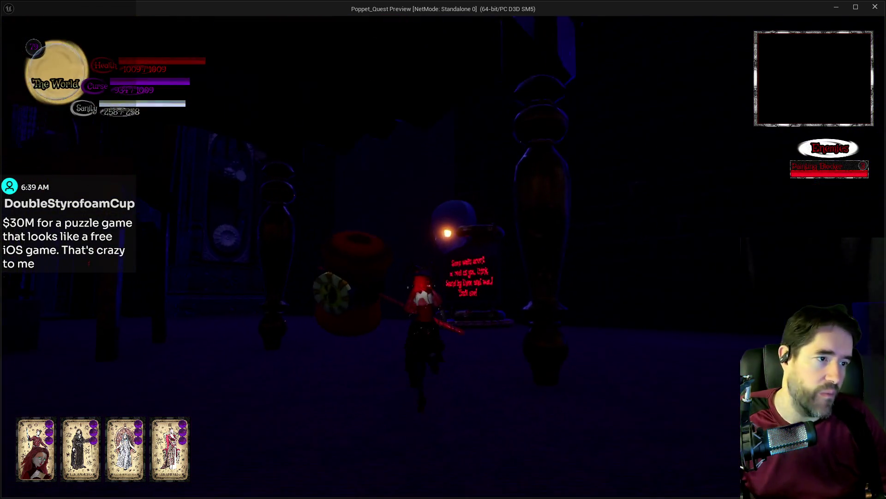
key(w)
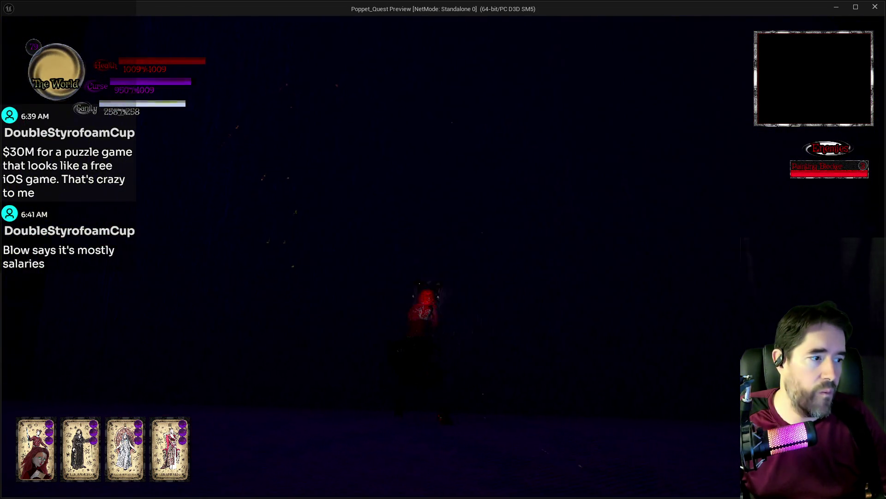
Run past the cabinets and table toward Jump On This, then along the dresser into the dark.
key(w)
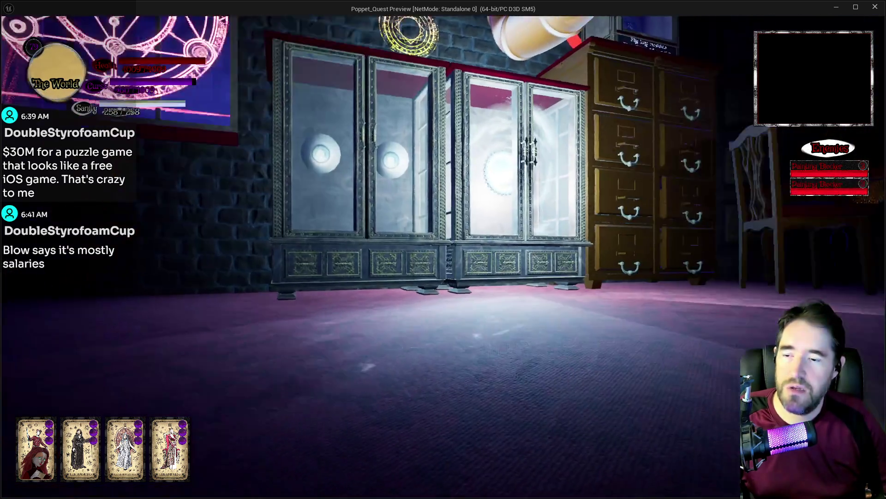
key(w)
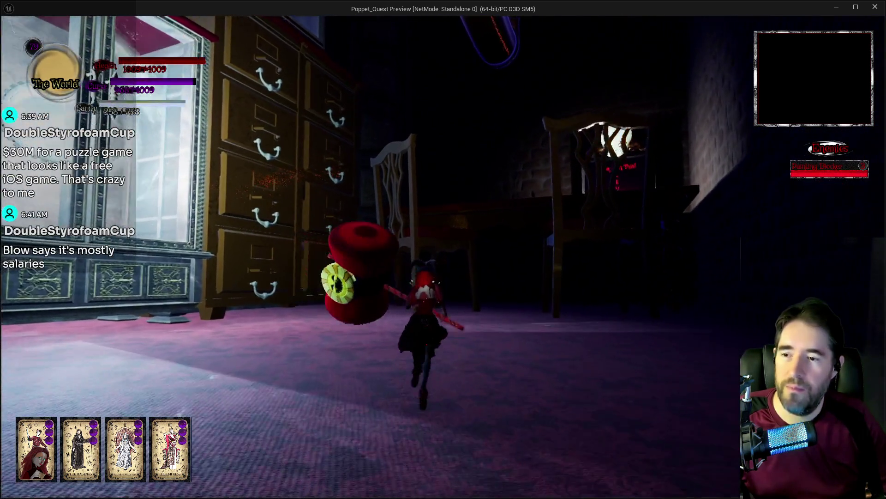
key(w)
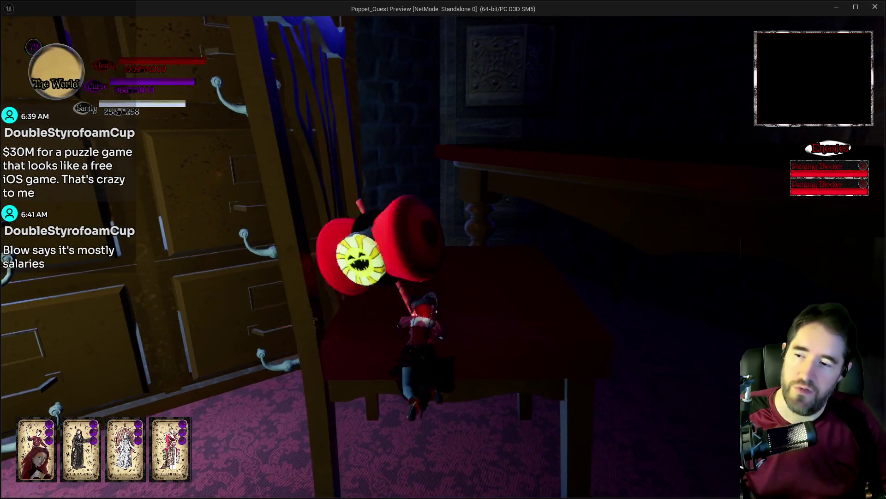
key(w)
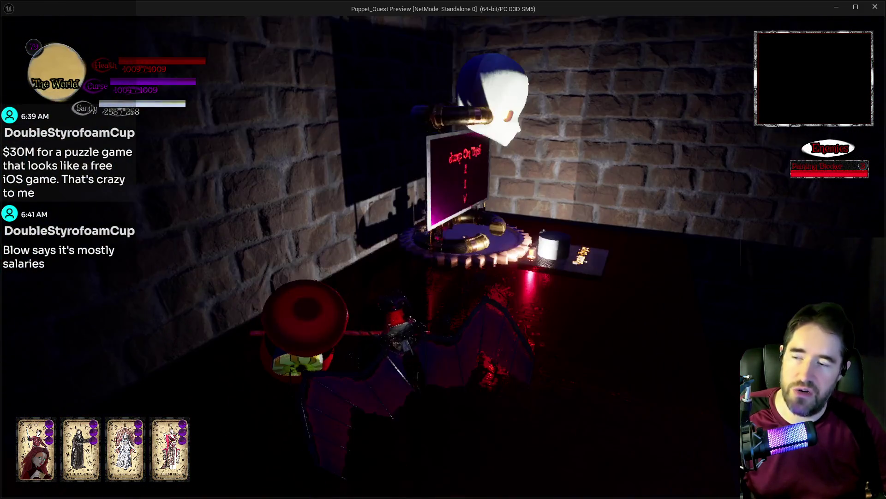
key(w)
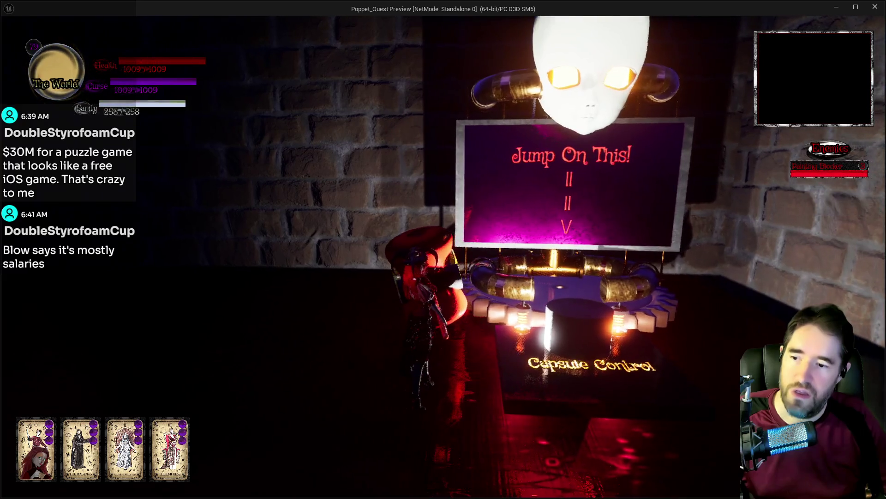
key(w)
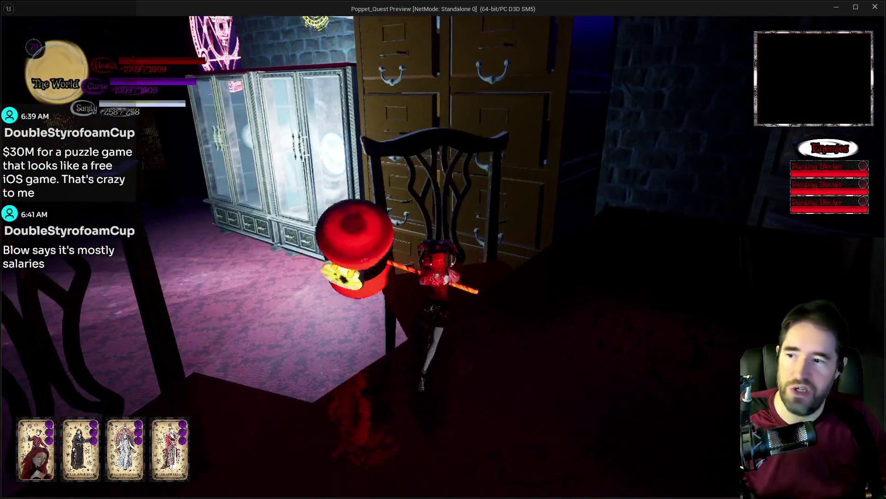
key(w)
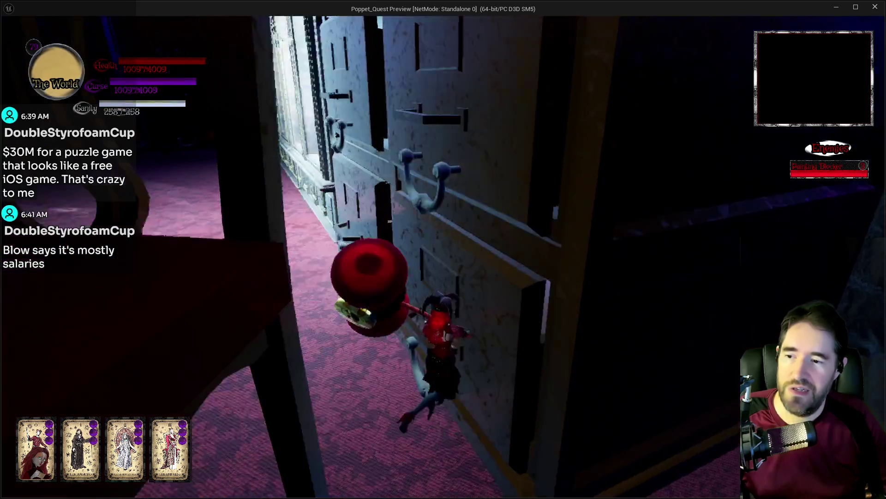
key(w)
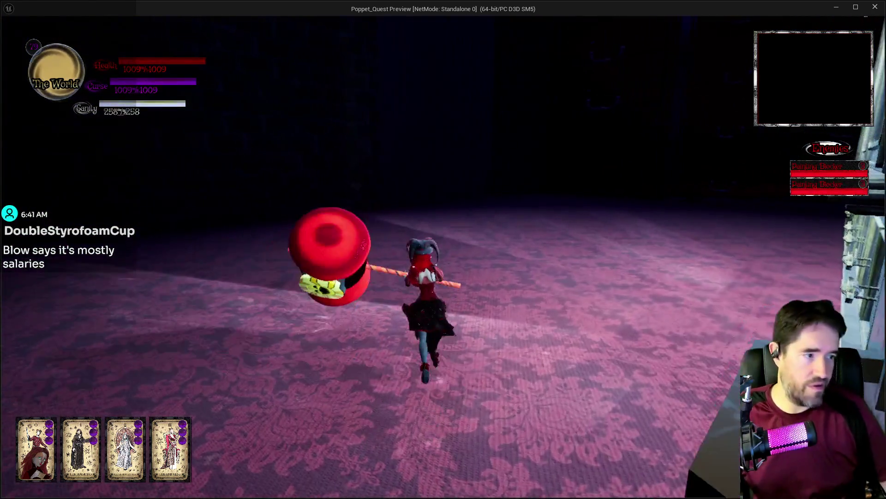
key(w)
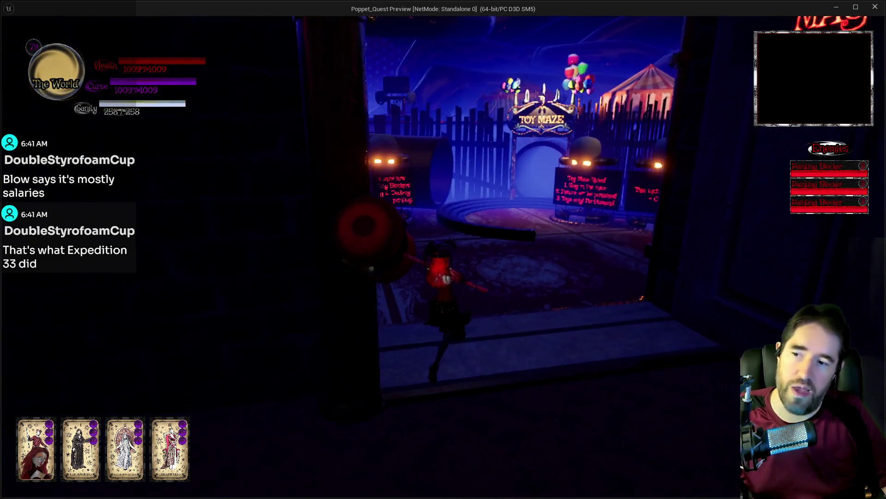
Walk past Failure's Exit and back to the Toy Maze rules signs.
key(w)
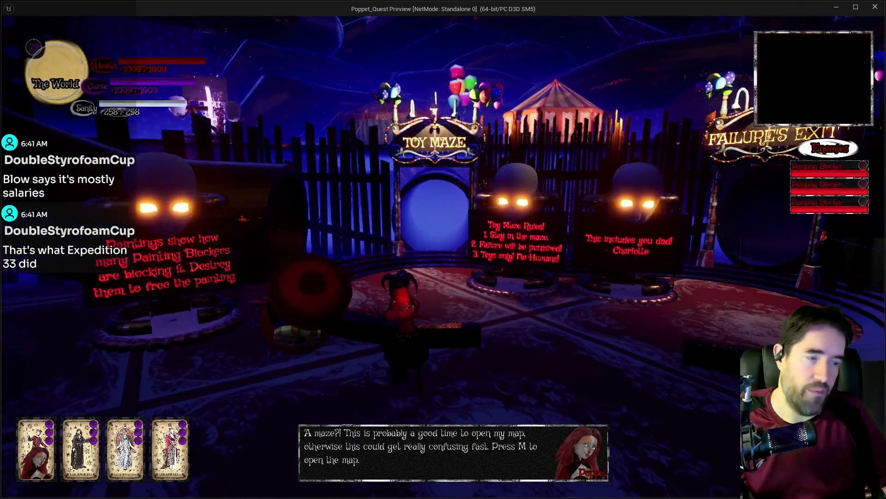
key(w)
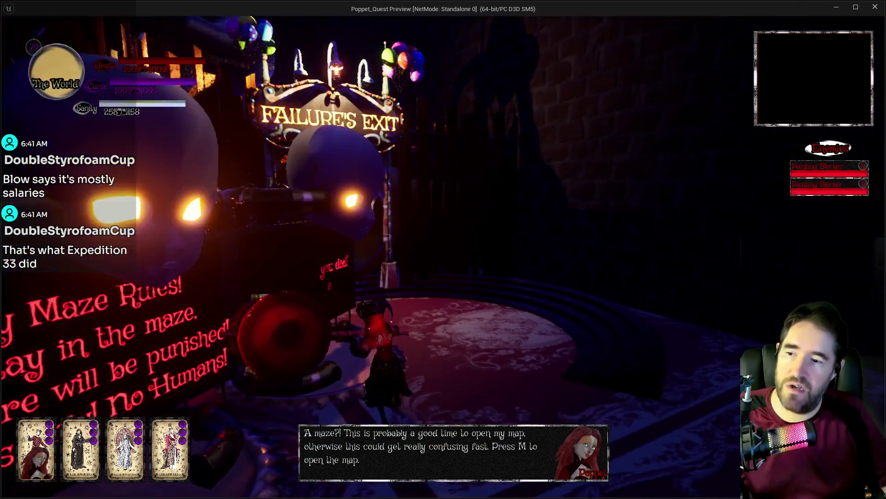
key(w)
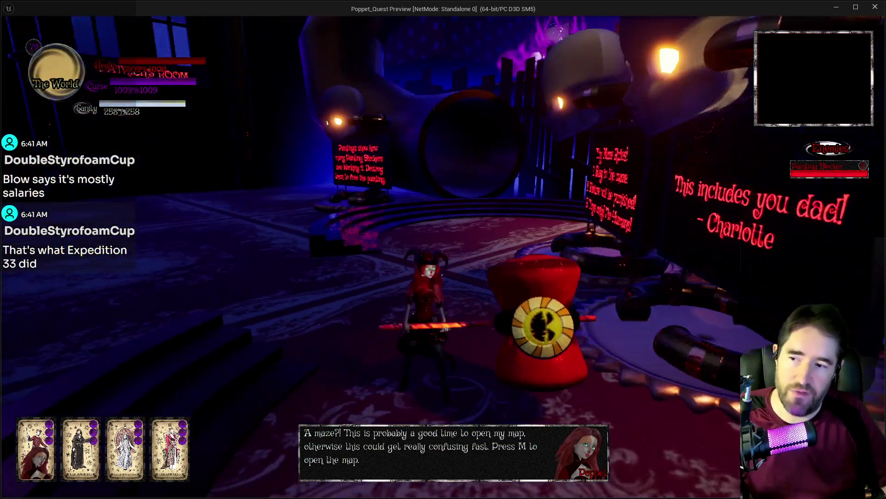
key(w)
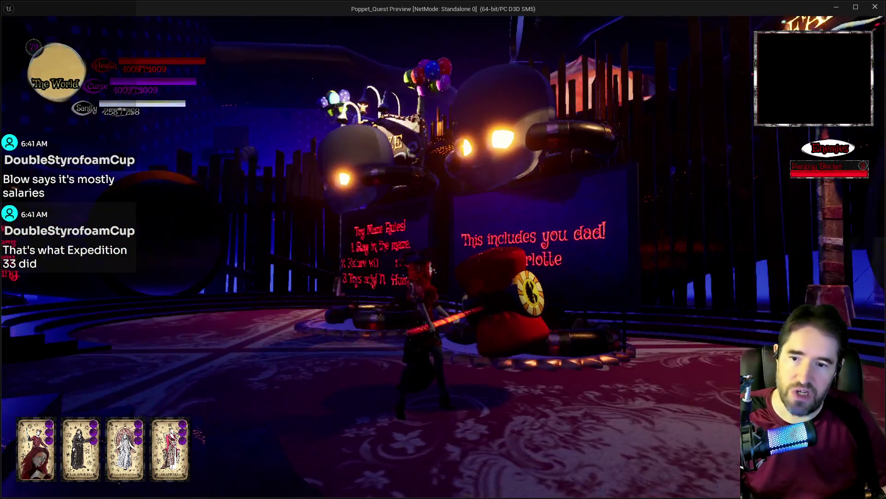
key(w)
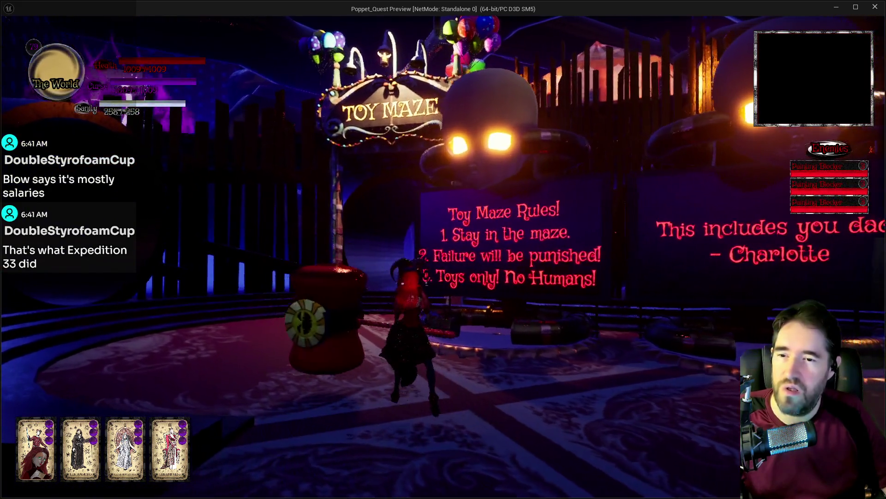
Check the Painting Blockers hint sign, then stop the play session.
key(w)
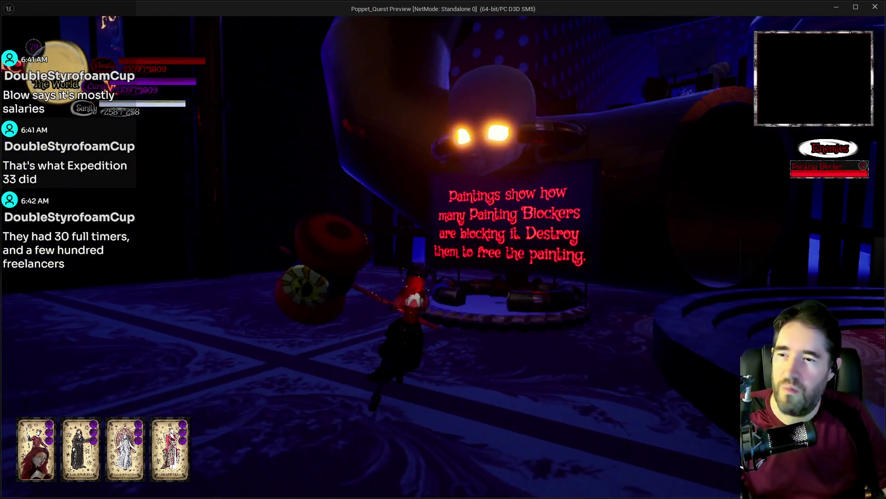
key(w)
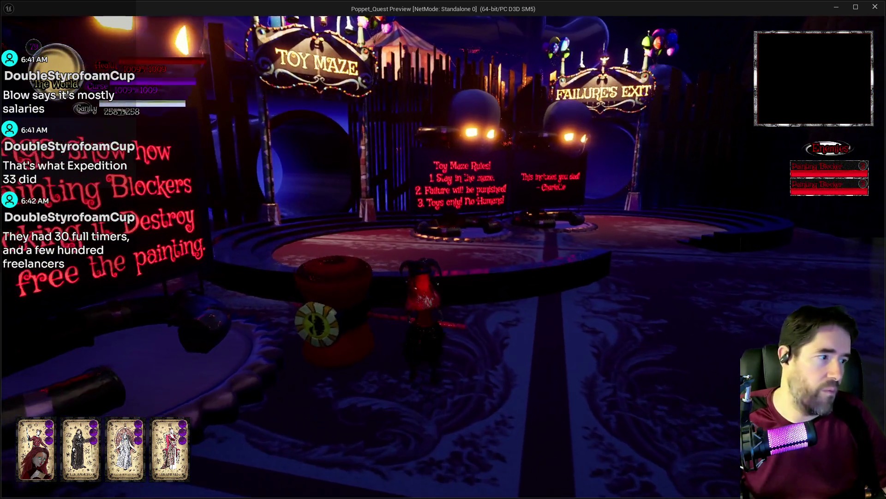
key(alt+Tab)
key(Escape)
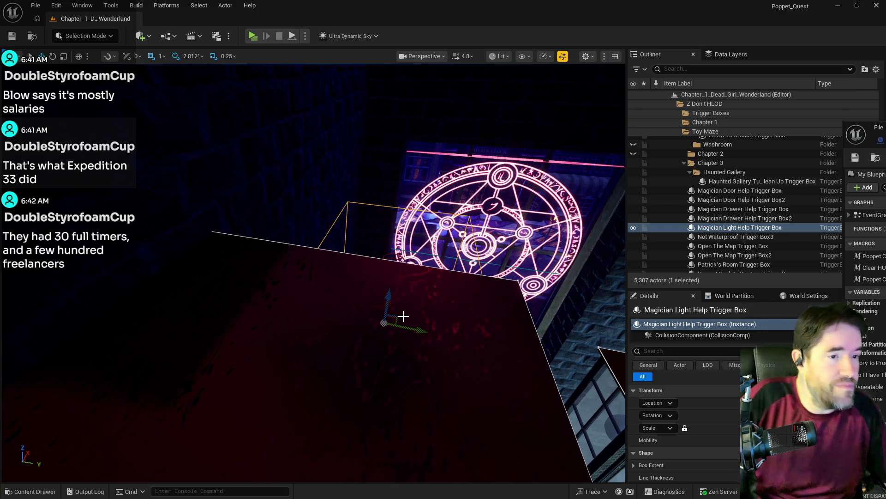
Hide the Blueprint window and frame the Magician Light Help Trigger Box in the viewport.
click(418, 329)
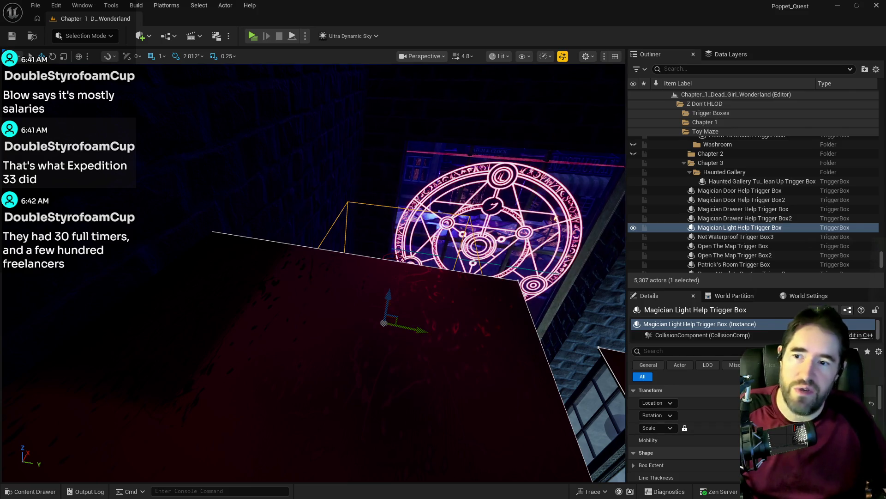
key(f)
scroll(314, 272, up, 5)
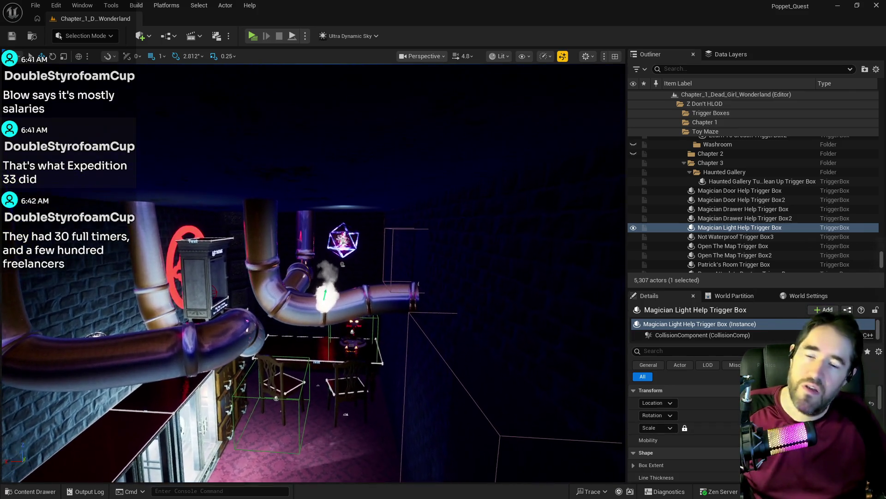
scroll(314, 272, up, 5)
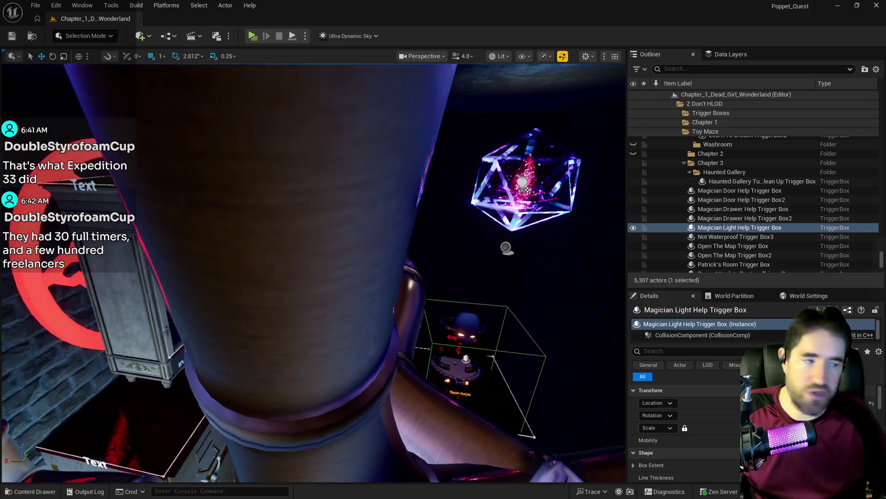
scroll(314, 272, down, 5)
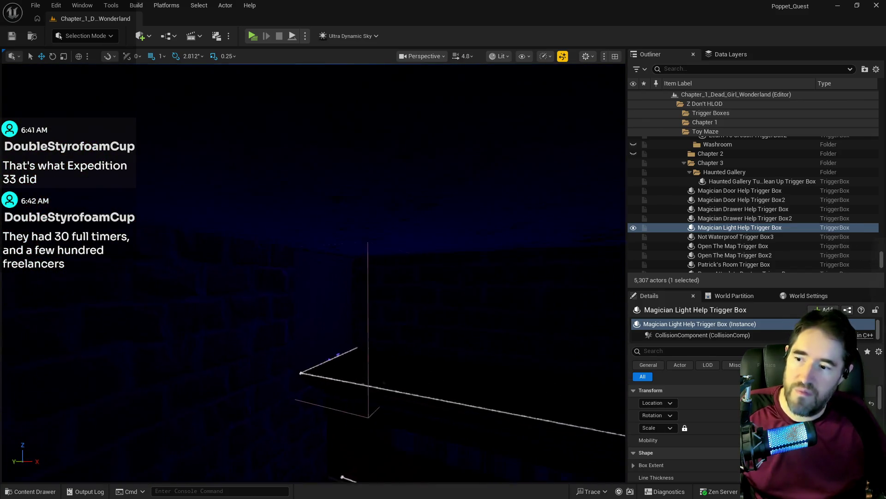
scroll(314, 272, down, 8)
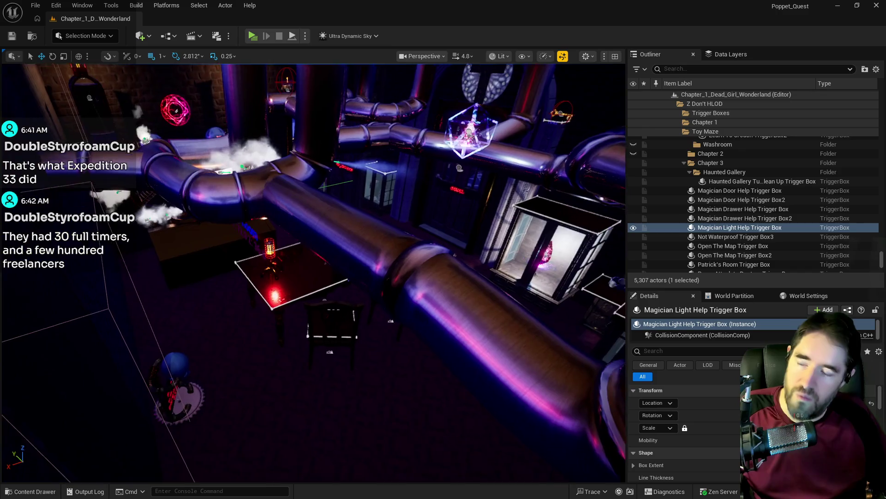
scroll(314, 272, up, 8)
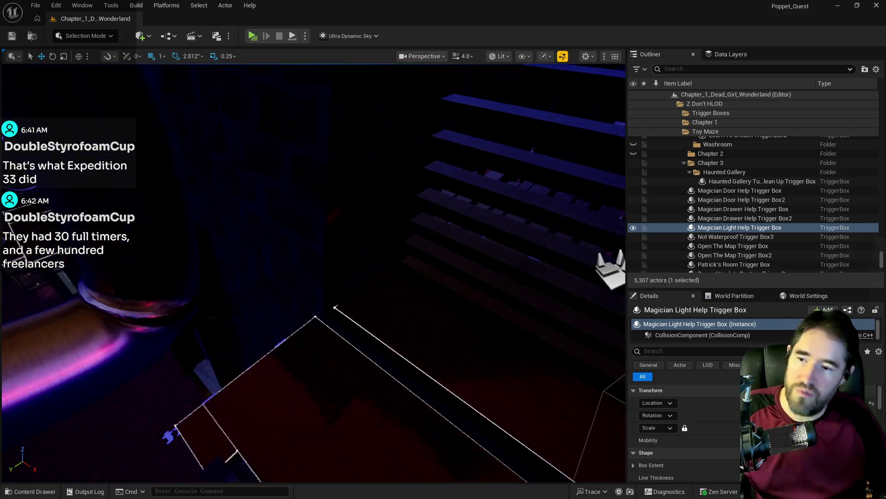
Refocus on the trigger box area and select the Open The Map Trigger Box.
key(f)
scroll(314, 272, up, 6)
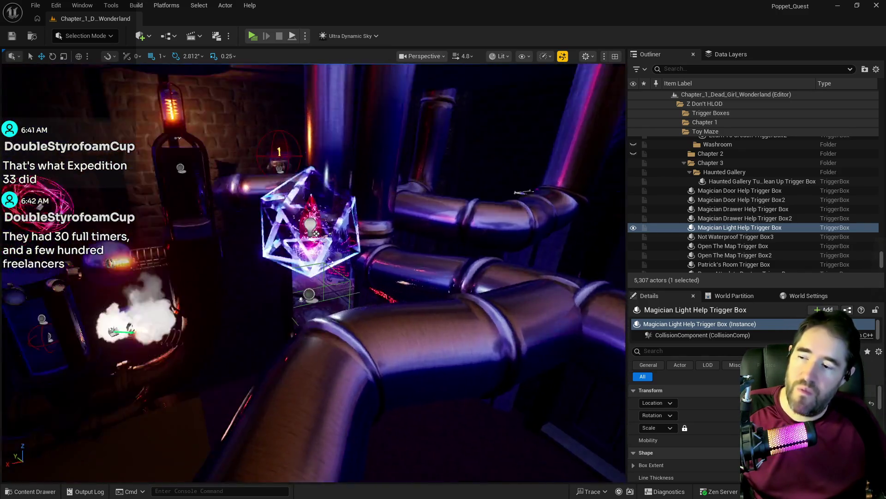
scroll(314, 272, up, 10)
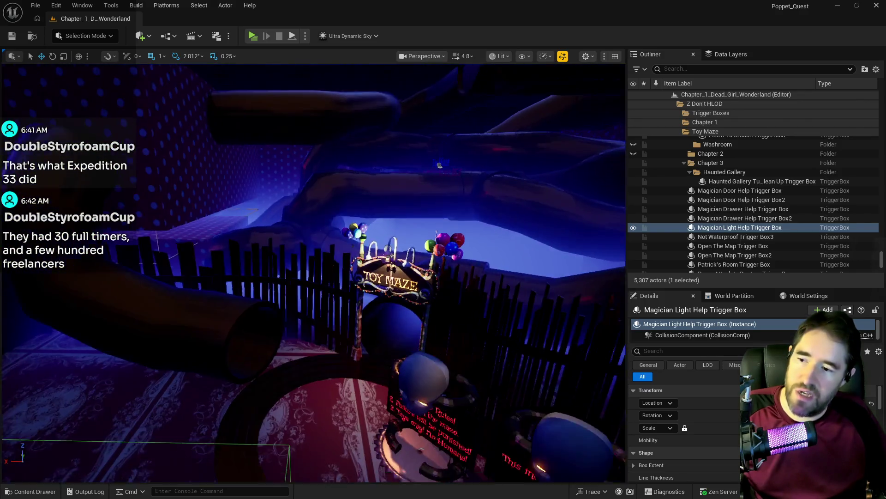
key(f)
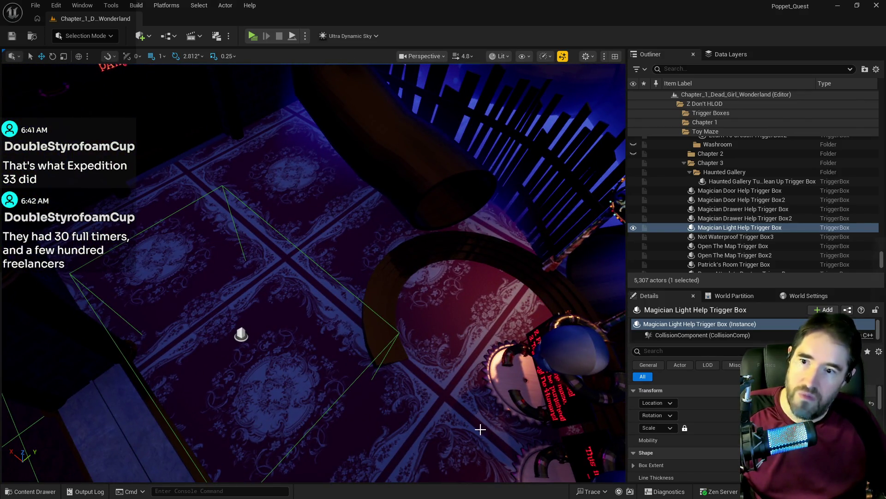
click(398, 331)
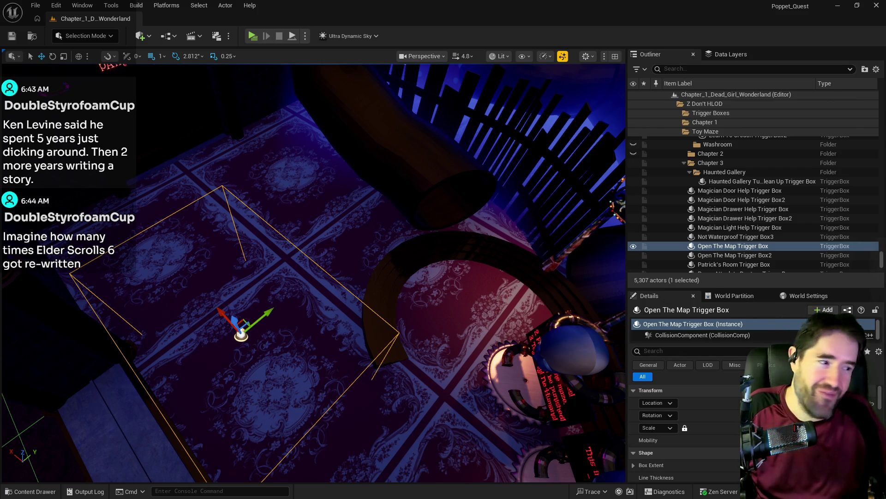
Switch back to the level blueprint editor on Magician Room Graph and maximize it.
drag(467, 389, 485, 369)
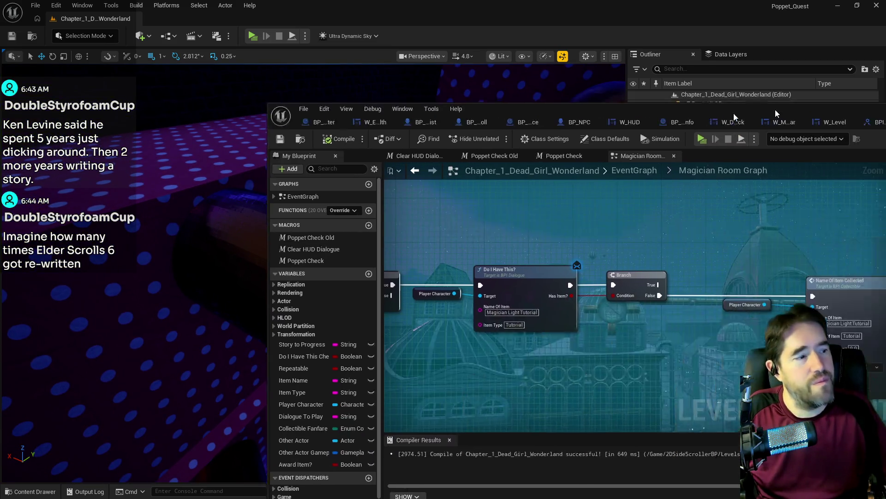
key(alt+Tab)
double_click(574, 126)
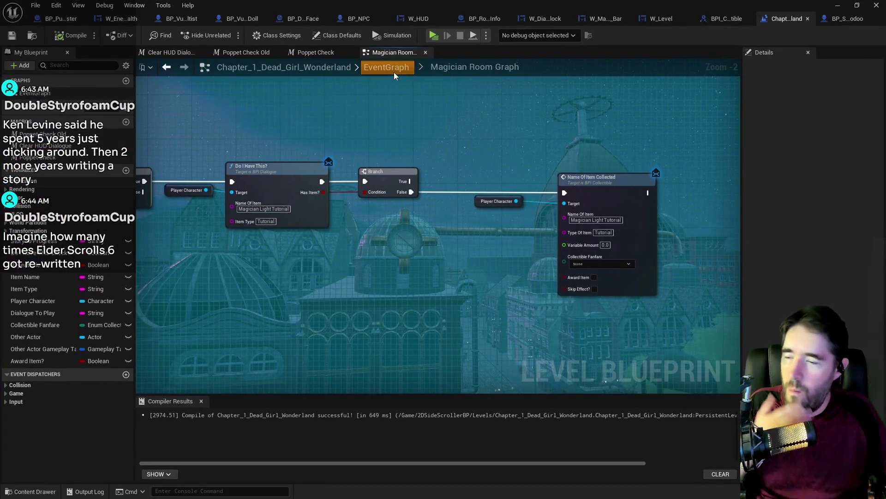
Return to the top-level EventGraph, pan to the loose room dialogue nodes, and select them all.
click(392, 69)
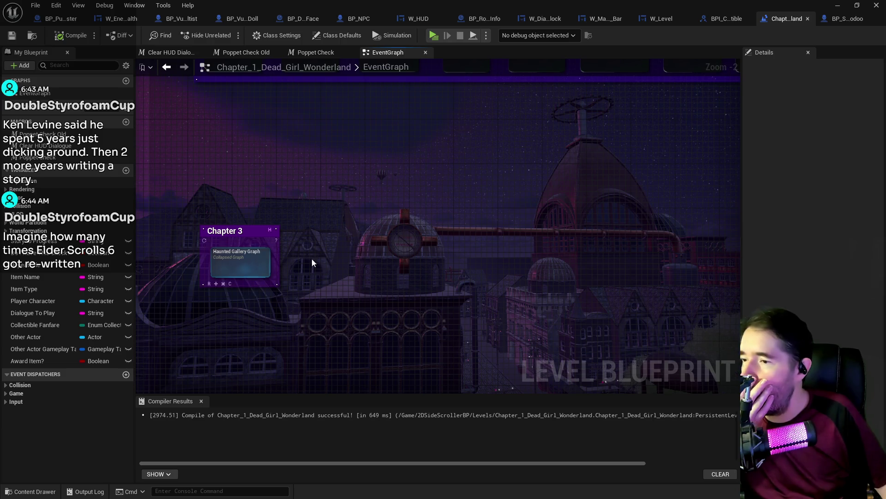
scroll(314, 258, down, 3)
mouse_move(426, 266)
mouse_down()
mouse_move(397, 293)
mouse_move(392, 134)
mouse_move(355, 282)
mouse_up()
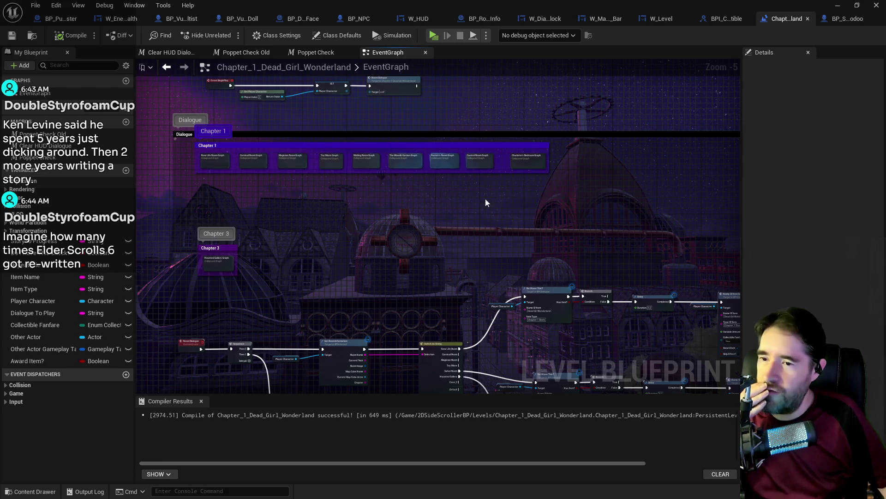
drag(485, 198, 501, 134)
mouse_move(428, 176)
mouse_down()
mouse_move(398, 220)
mouse_move(247, 240)
mouse_up()
mouse_move(201, 198)
mouse_down()
mouse_move(483, 326)
mouse_move(748, 402)
mouse_move(617, 301)
mouse_move(535, 332)
mouse_up()
right_click(372, 232)
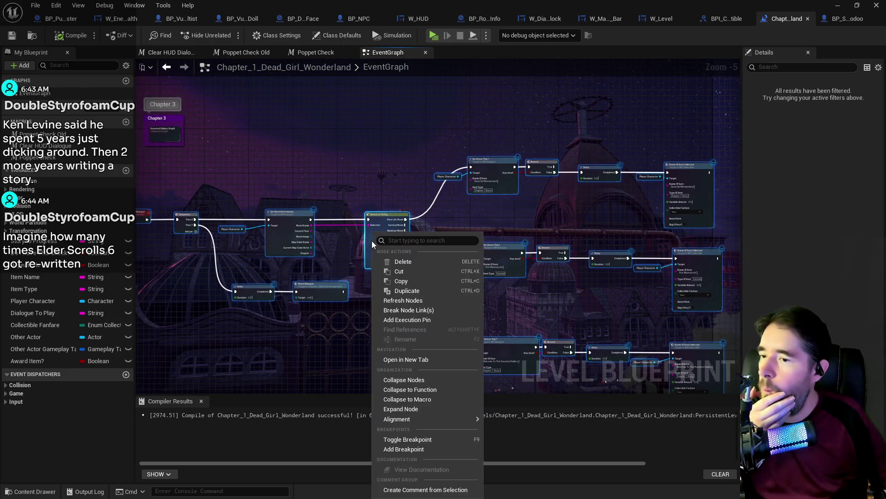
Collapse the selected dialogue nodes into one graph and name it 'Room Dialogue Graph'.
click(412, 381)
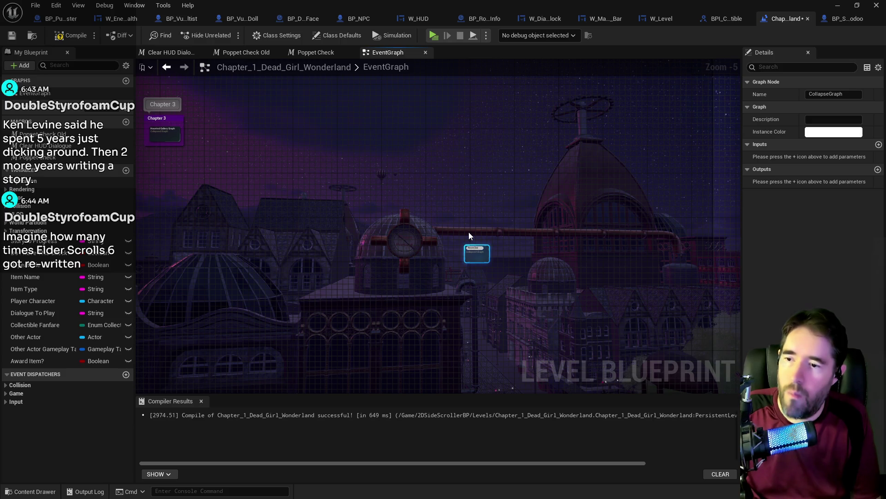
key(Escape)
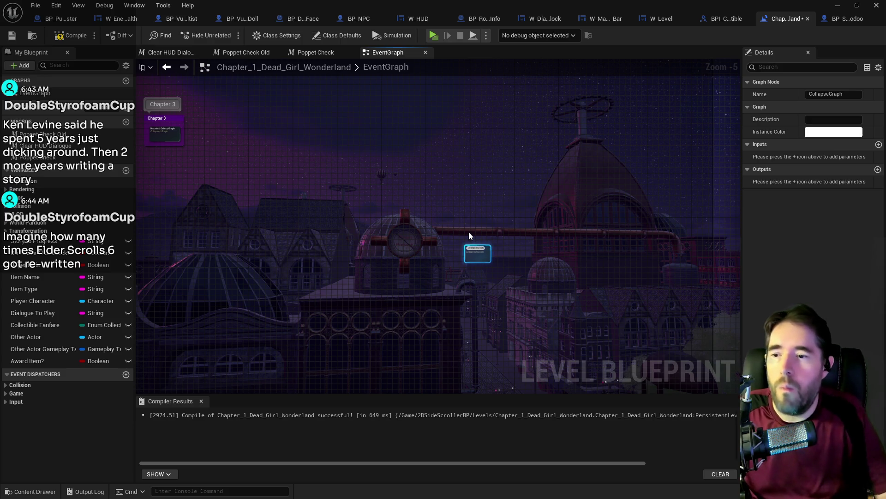
scroll(469, 235, up, 5)
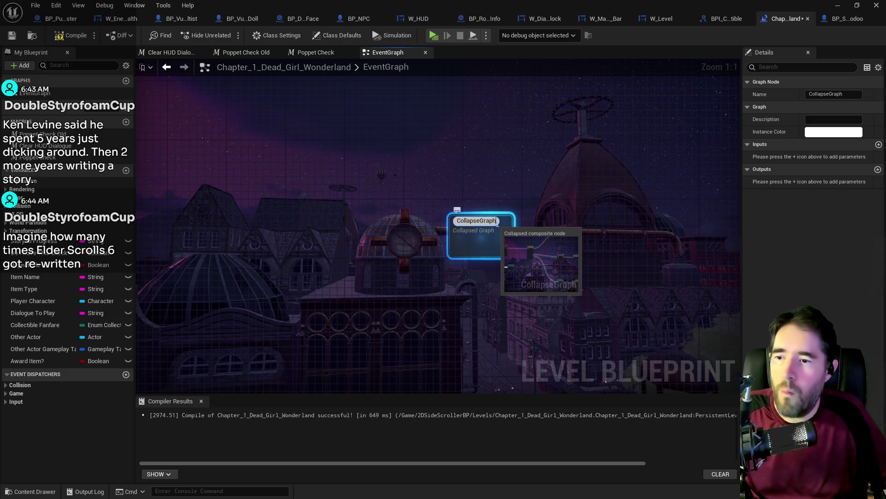
key(Return)
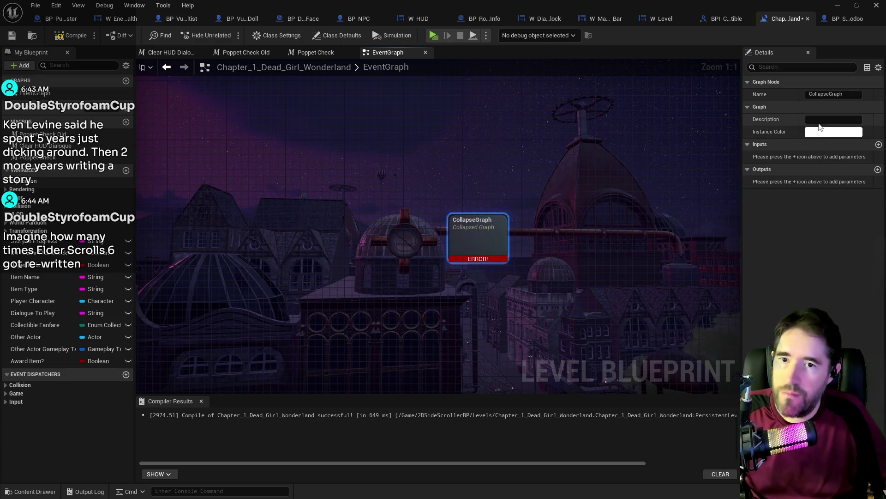
click(830, 93)
text(Room Dialogue )
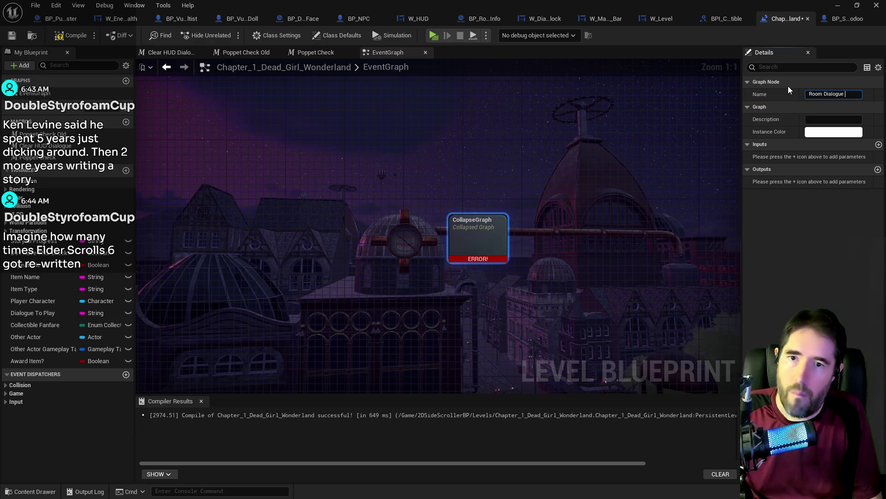
text(Graph)
key(Return)
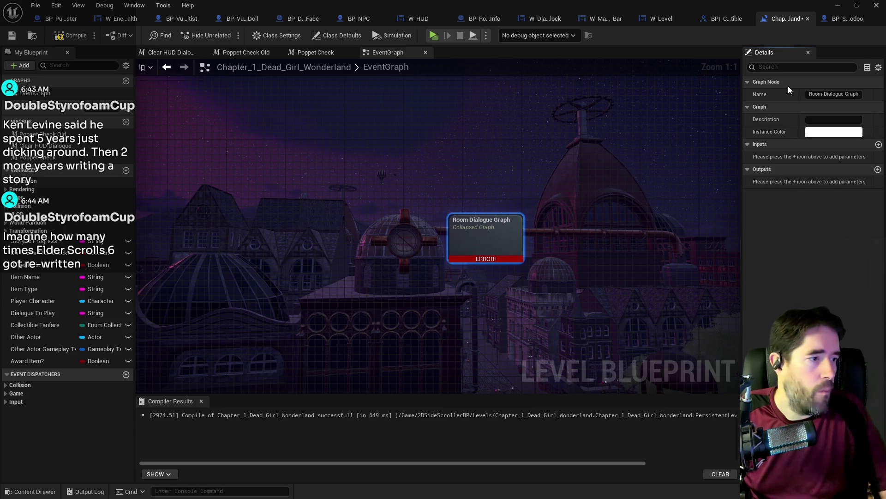
scroll(596, 202, down, 6)
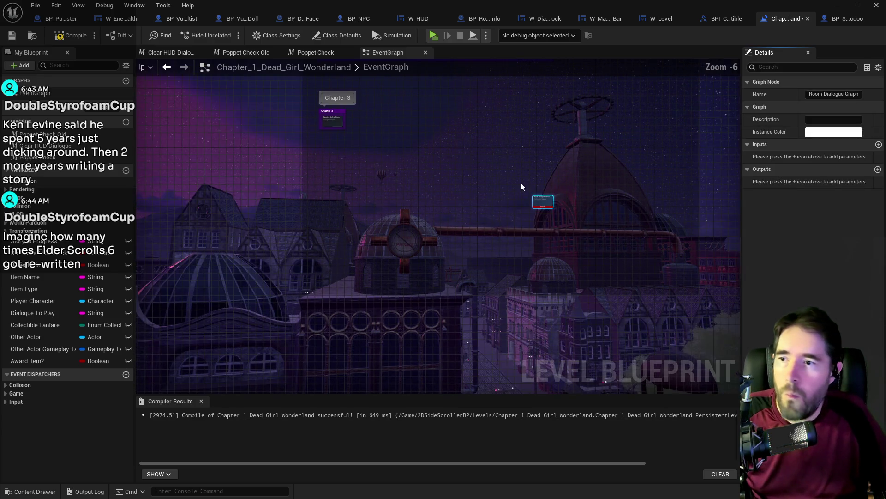
mouse_move(504, 273)
mouse_down()
mouse_move(528, 316)
mouse_move(555, 289)
mouse_up()
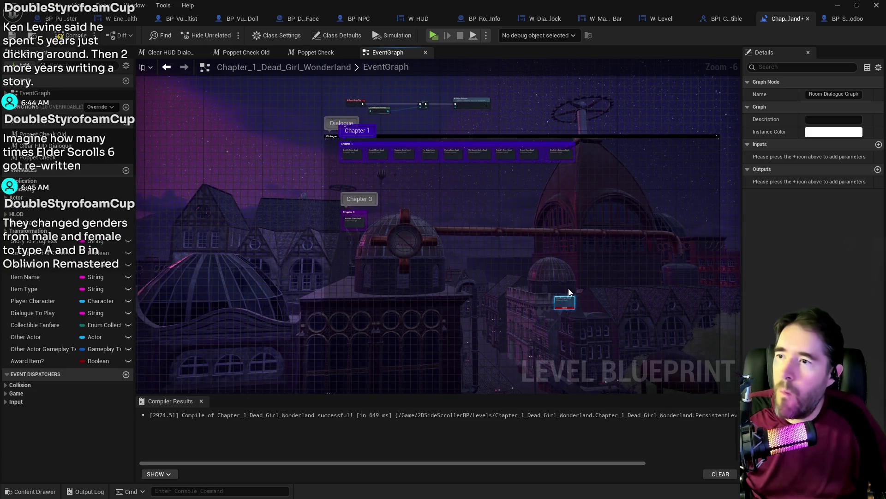
Place Room Dialogue Graph below Chapter 3, save and recompile, then select the node.
mouse_move(574, 297)
mouse_down()
mouse_move(355, 251)
mouse_move(362, 245)
mouse_up()
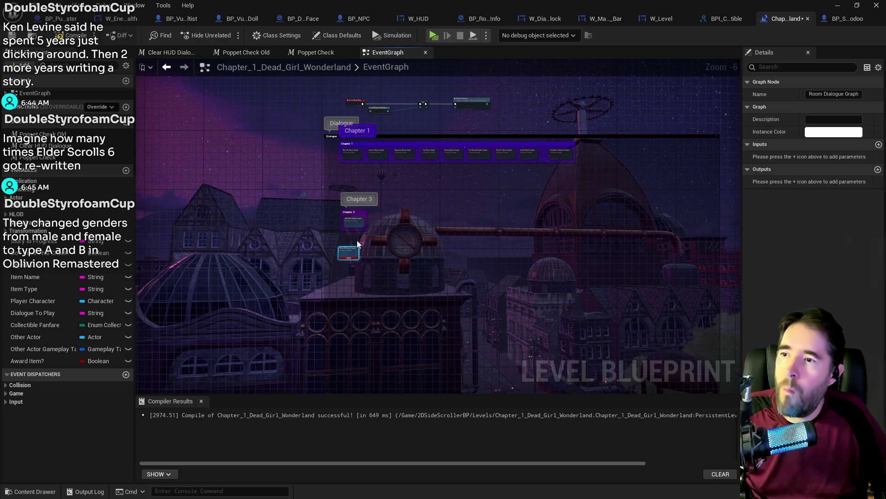
scroll(374, 251, up, 5)
drag(340, 283, 353, 283)
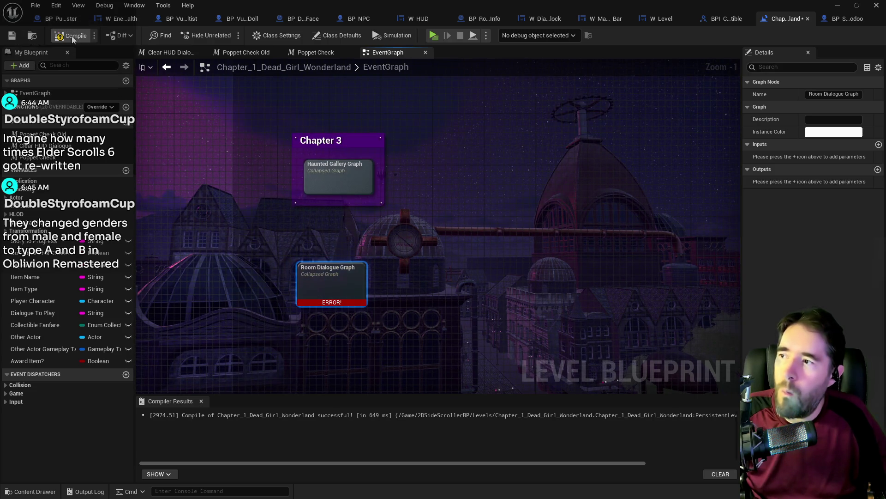
key(F7)
click(11, 36)
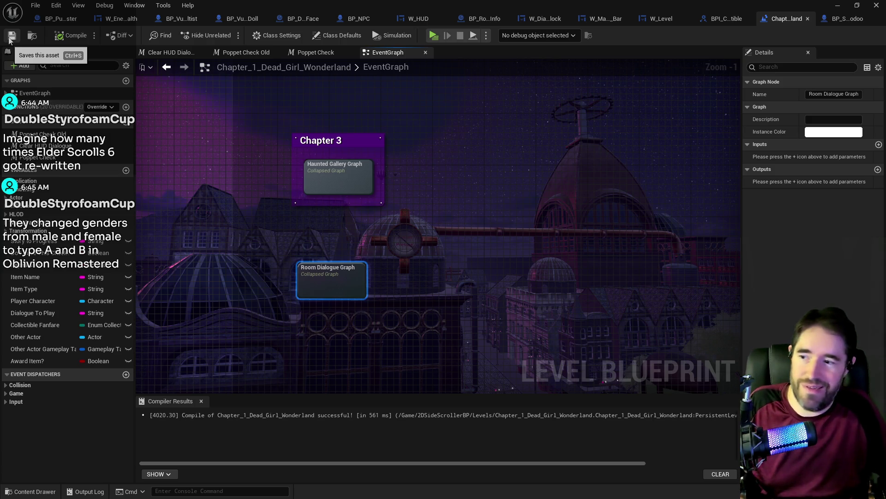
scroll(313, 146, down, 3)
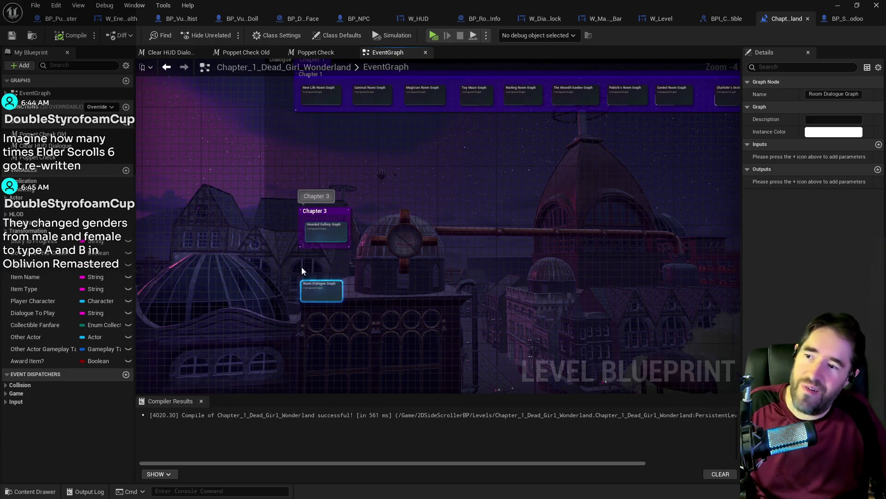
drag(367, 314, 367, 314)
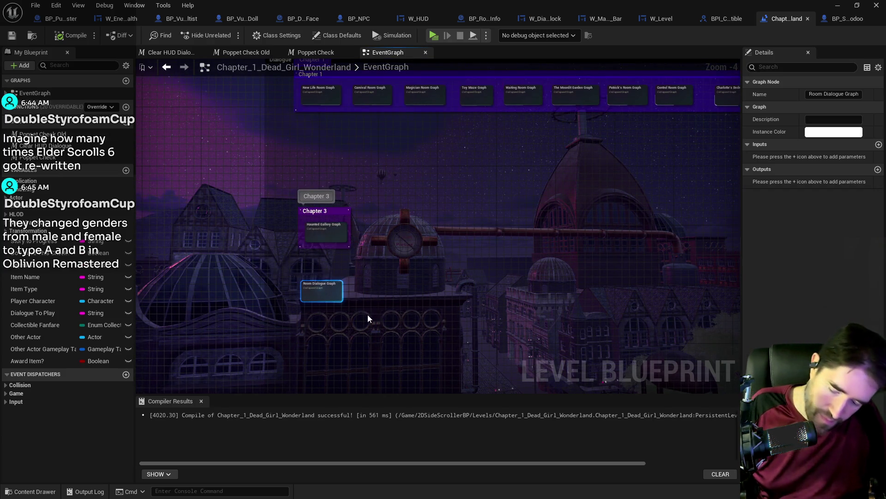
Wrap Room Dialogue Graph in a comment titled 'Overall Room Dialogue'.
key(c)
text(Gen)
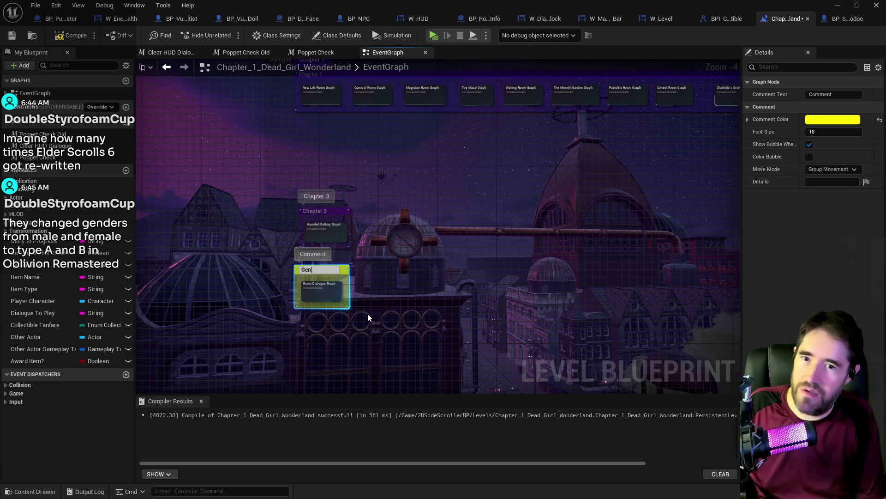
key(BackSpace)
key(BackSpace)
key(BackSpace)
text(Ove)
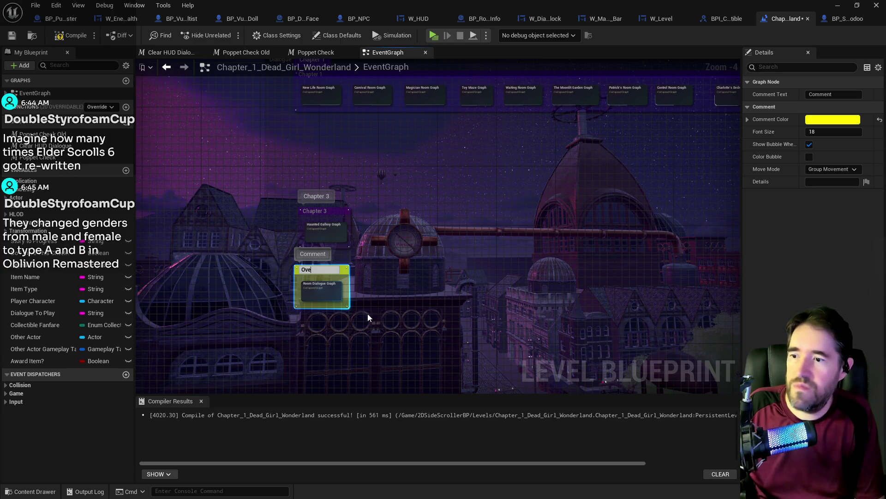
text(rall Room D)
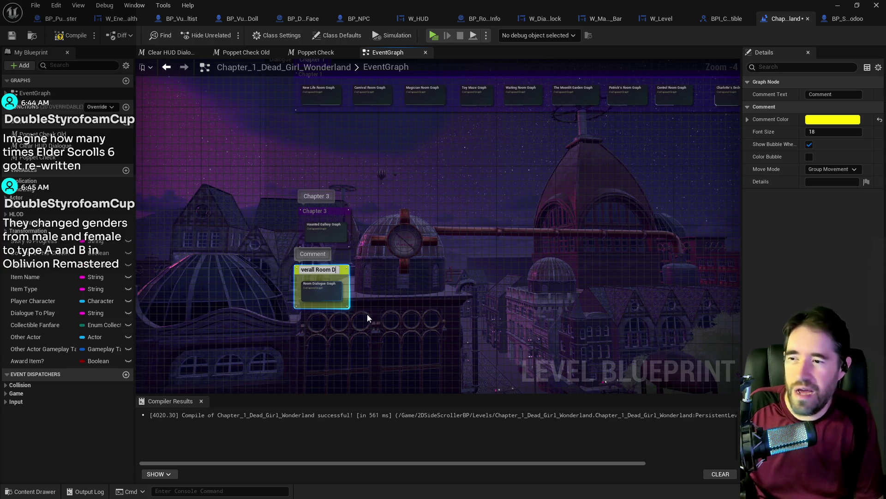
text(ialogue)
key(Return)
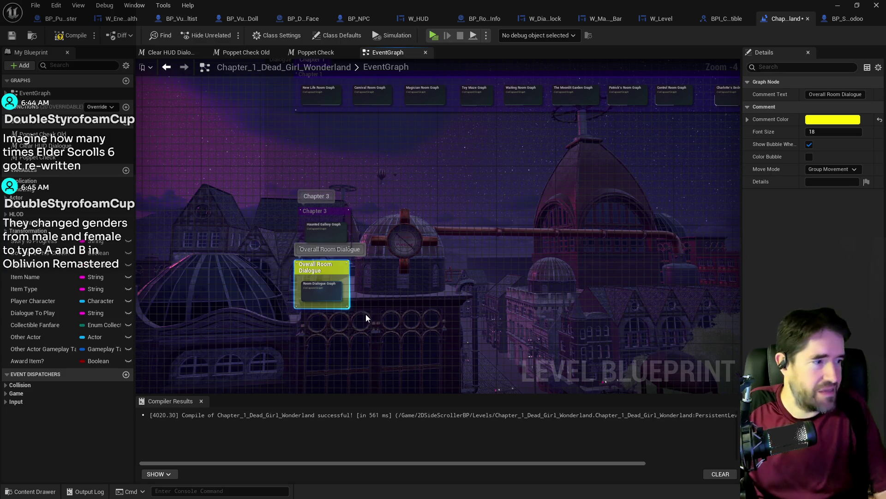
Recolour the Overall Room Dialogue comment from yellow to near-white.
click(379, 262)
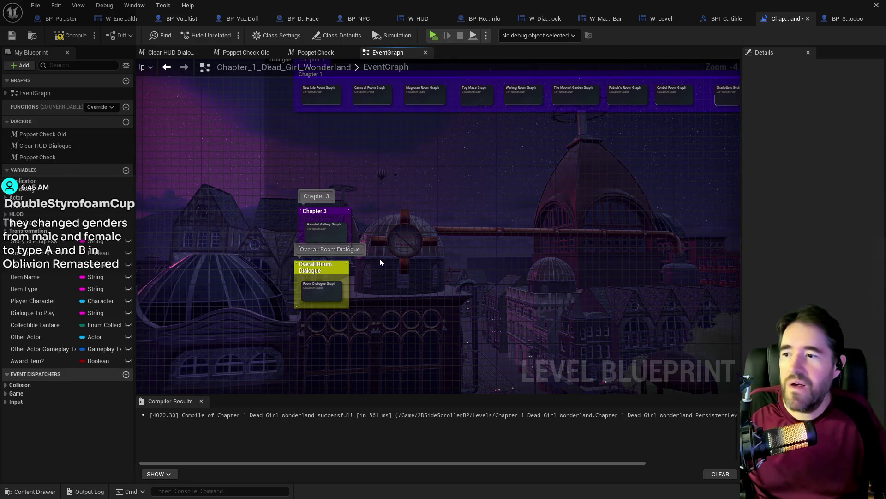
click(343, 271)
click(822, 120)
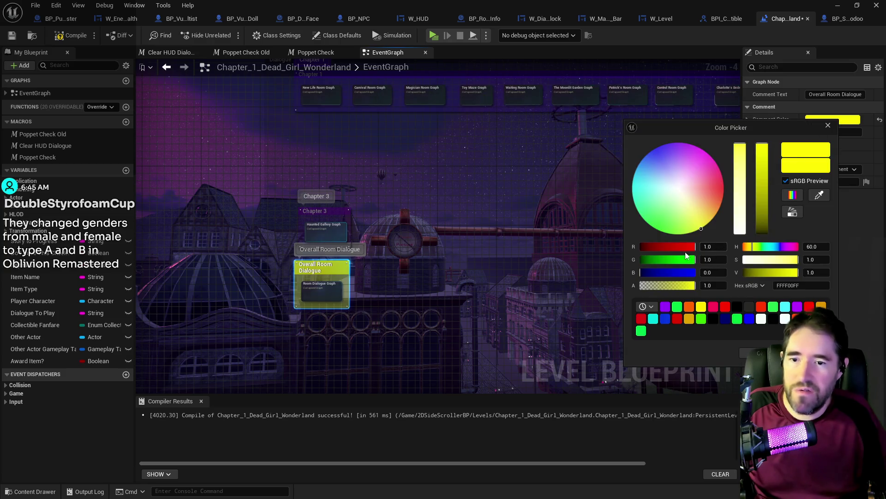
click(667, 156)
drag(666, 156, 679, 189)
click(752, 354)
click(434, 256)
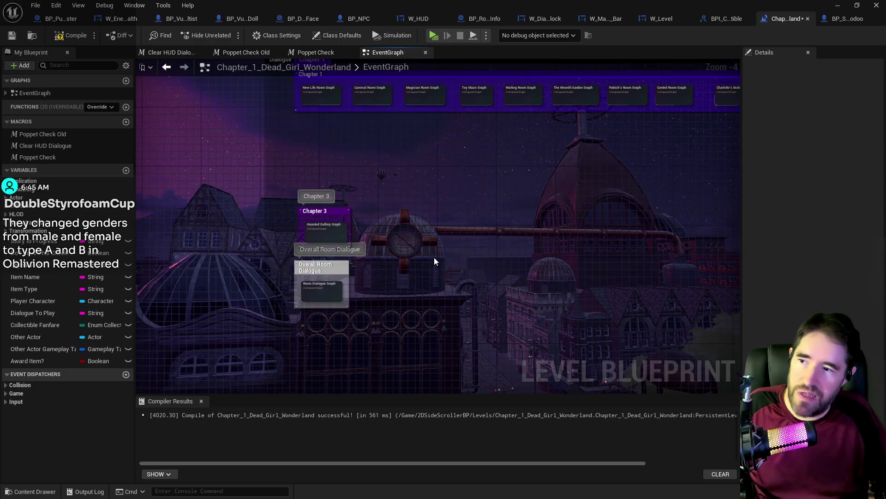
scroll(434, 257, down, 1)
click(315, 313)
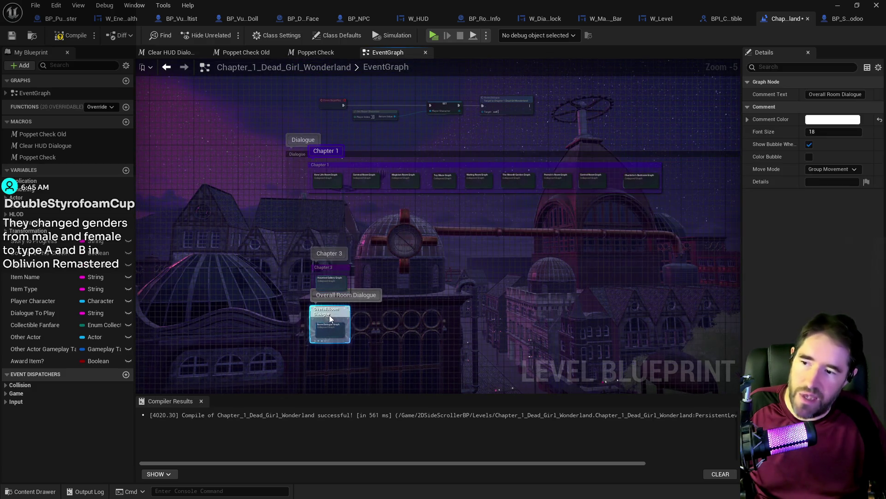
drag(326, 316, 331, 317)
click(422, 241)
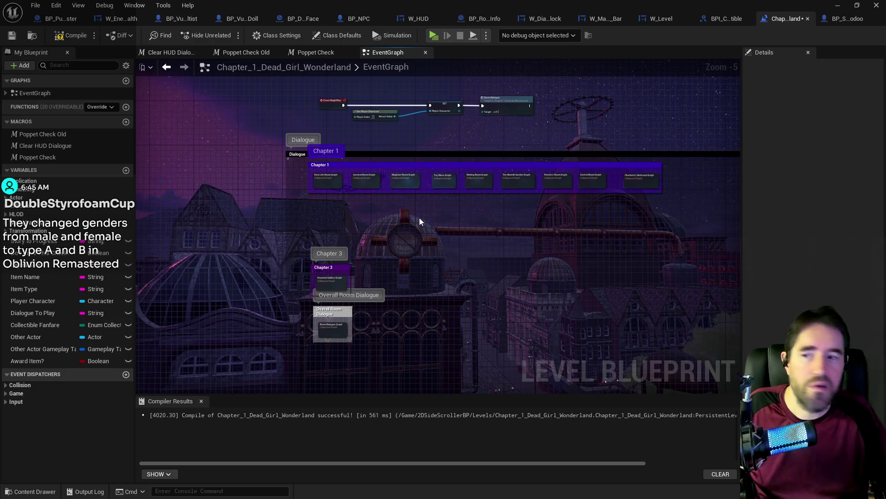
key(ctrl+s)
scroll(335, 255, up, 3)
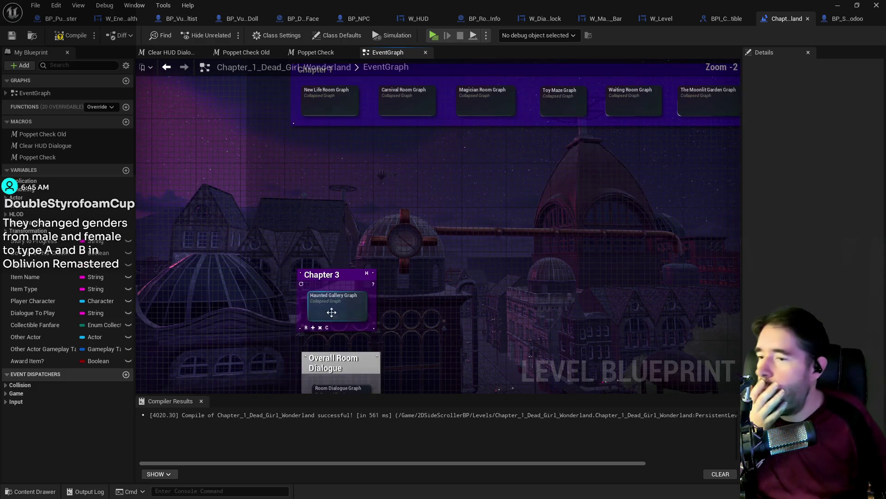
drag(540, 130, 415, 147)
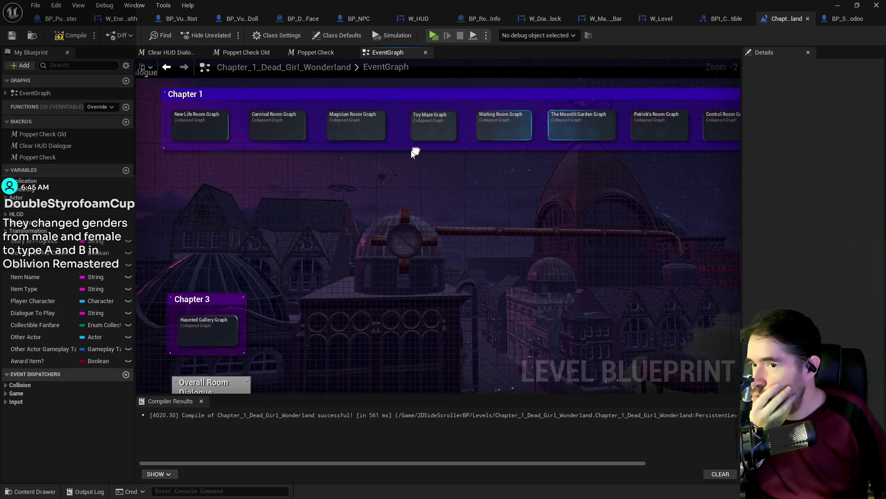
double_click(425, 131)
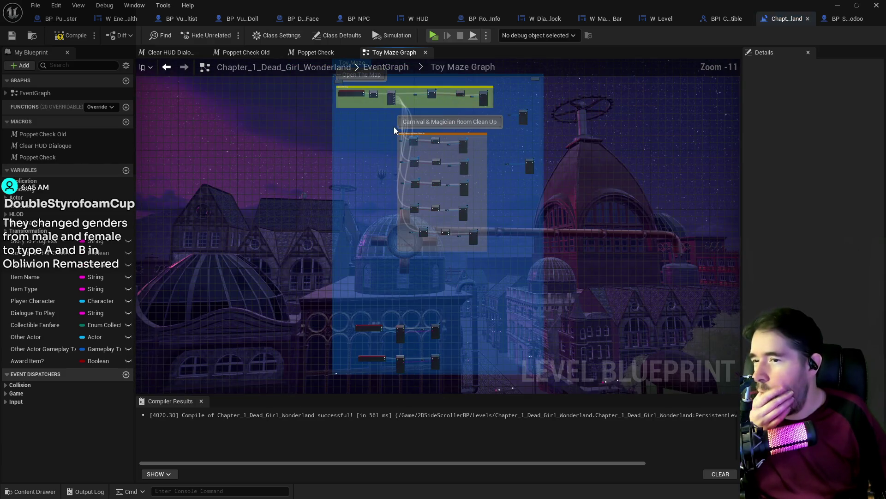
scroll(396, 196, up, 4)
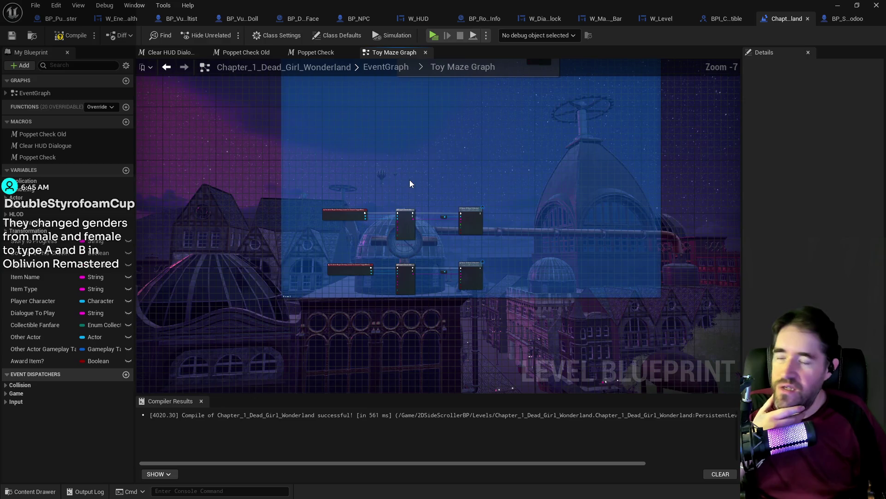
scroll(409, 180, up, 2)
scroll(424, 283, down, 3)
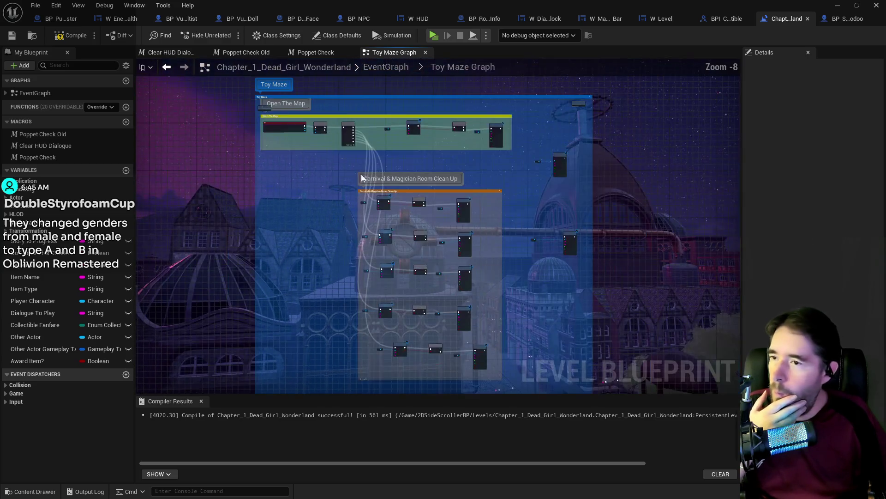
scroll(397, 201, up, 3)
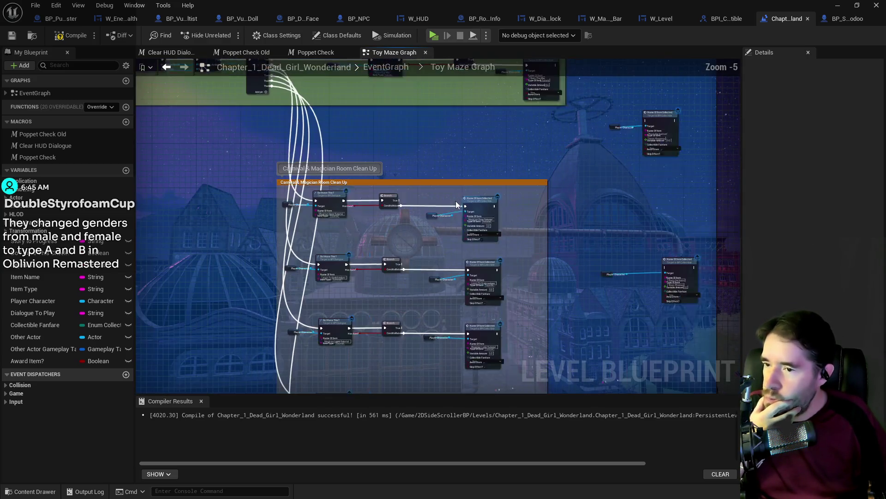
click(383, 67)
click(355, 150)
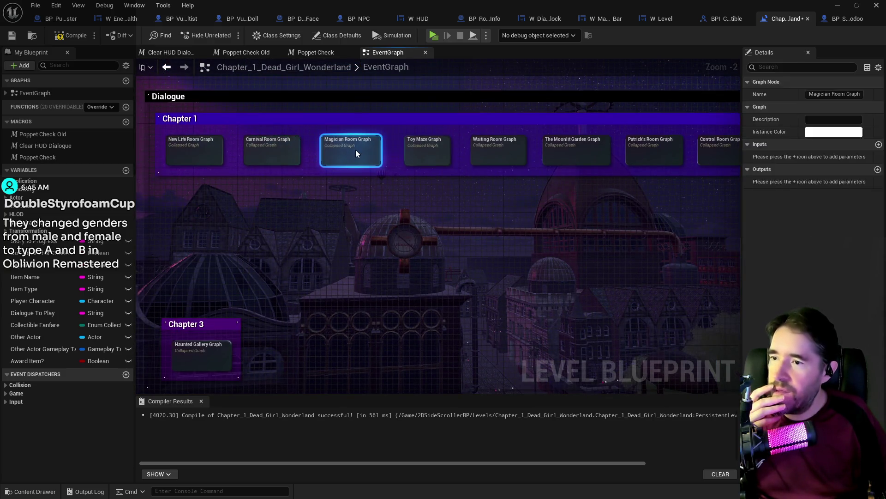
double_click(355, 149)
scroll(364, 202, up, 3)
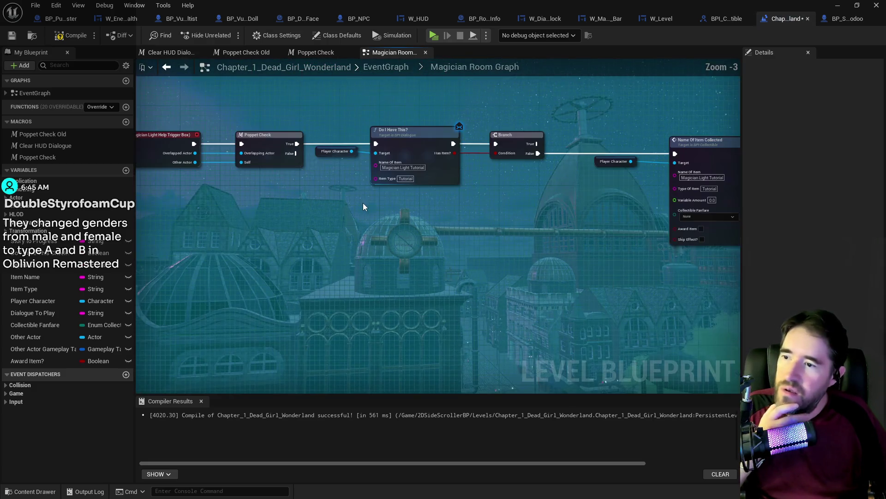
mouse_move(255, 107)
mouse_down()
mouse_move(700, 213)
mouse_move(706, 232)
mouse_up()
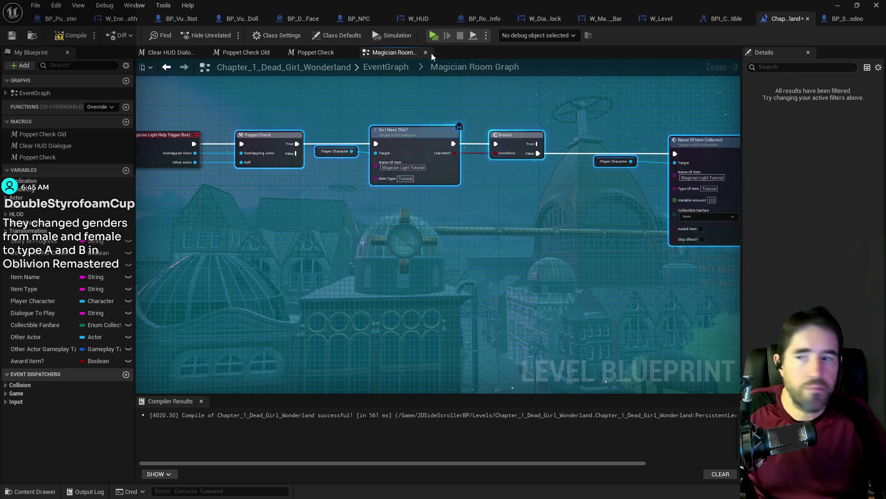
click(396, 68)
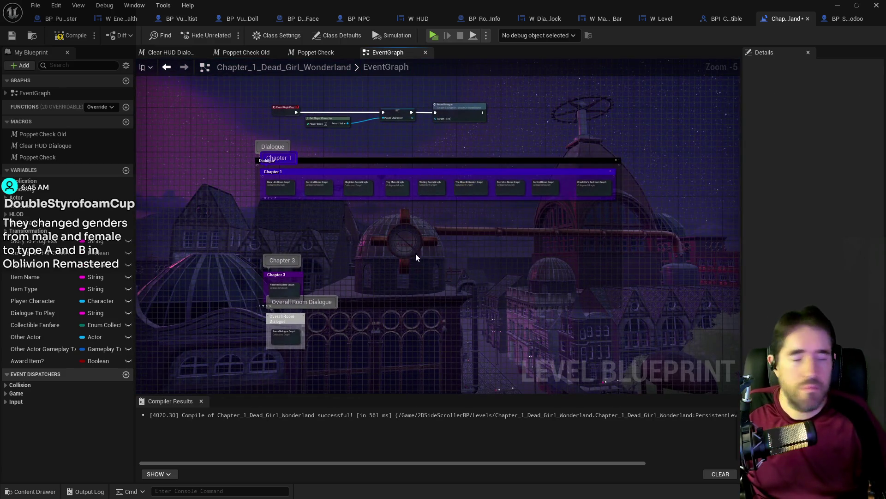
scroll(319, 258, up, 3)
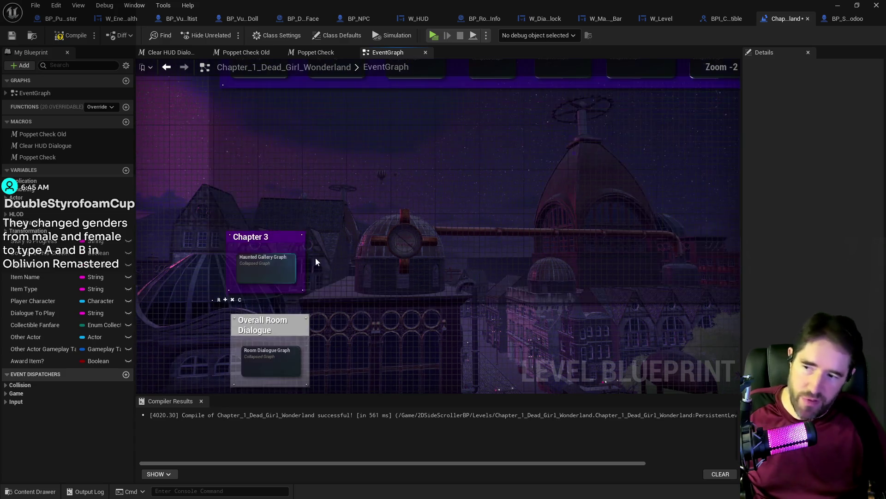
double_click(271, 271)
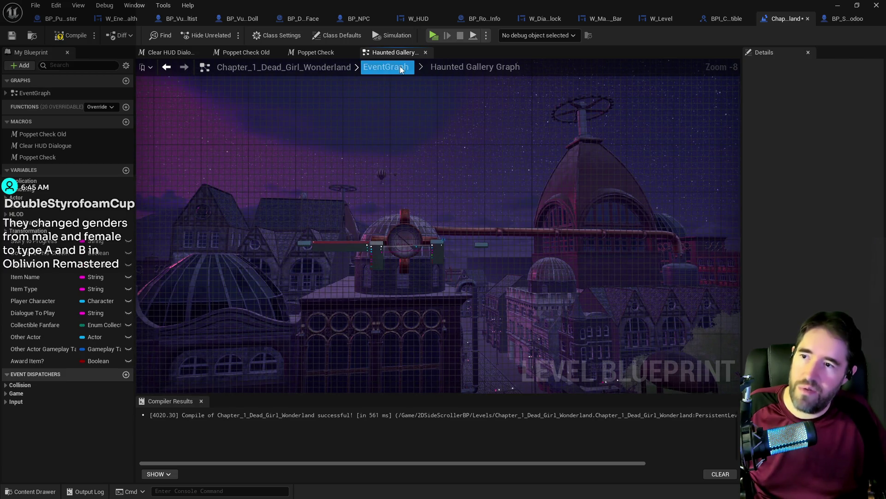
click(386, 67)
scroll(333, 201, up, 2)
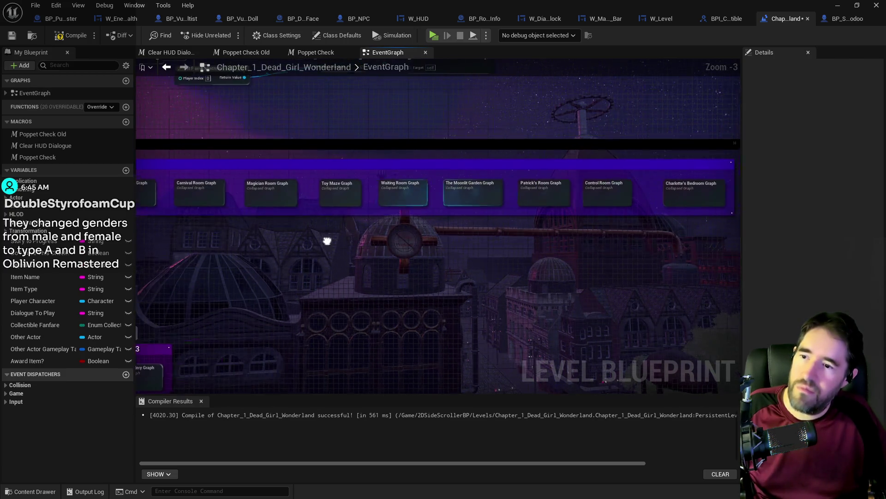
mouse_move(322, 235)
mouse_down()
mouse_move(381, 142)
mouse_move(362, 190)
mouse_up()
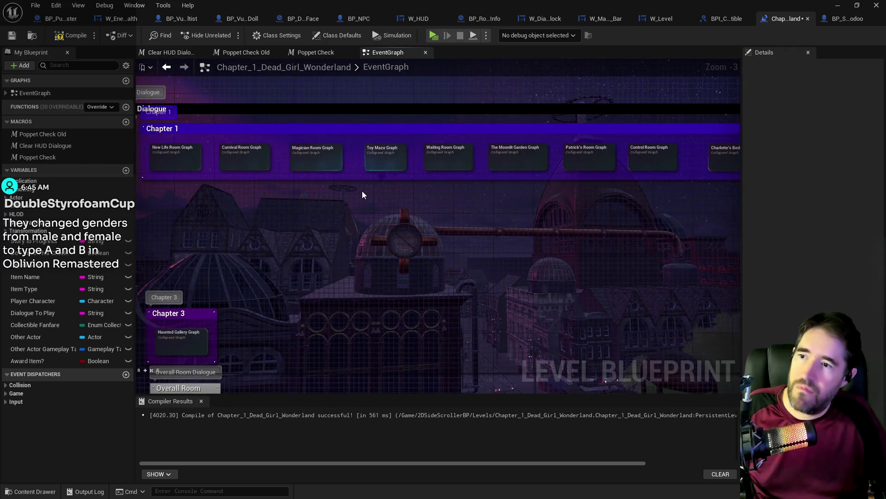
double_click(371, 159)
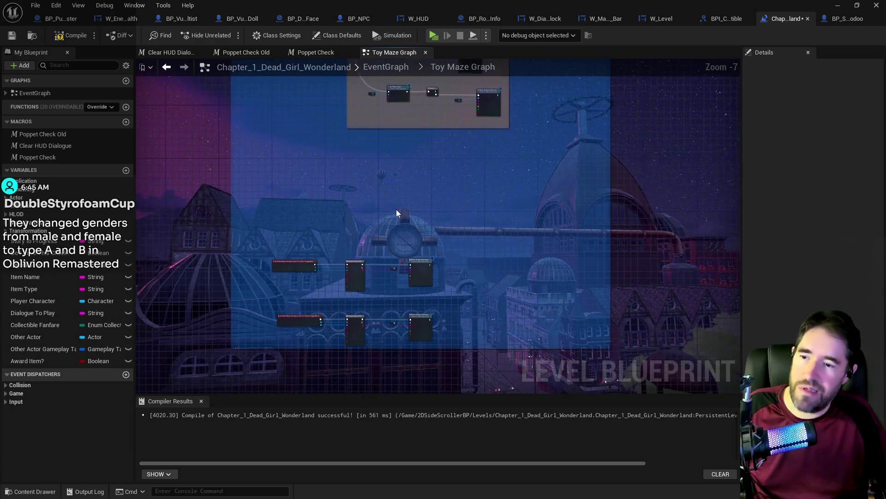
Set the Do I Have This? node's Name Of Item to Learn To Crouch.
key(ctrl+a)
key(Home)
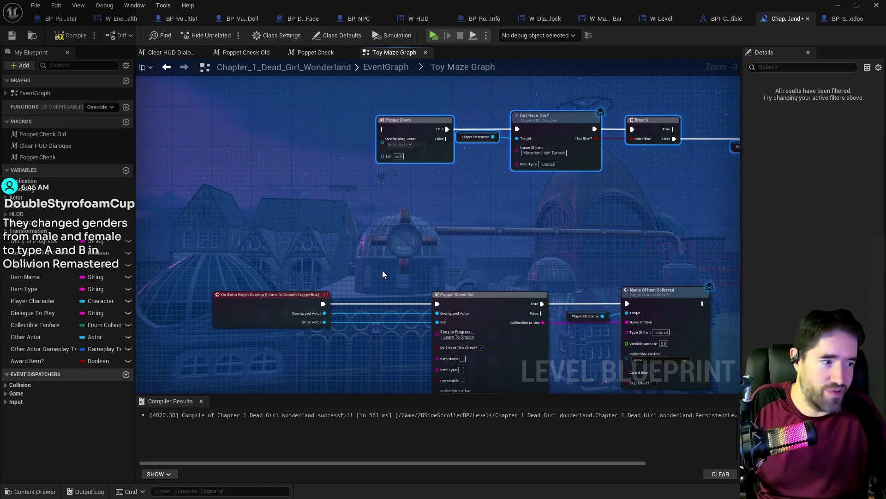
drag(483, 249, 455, 196)
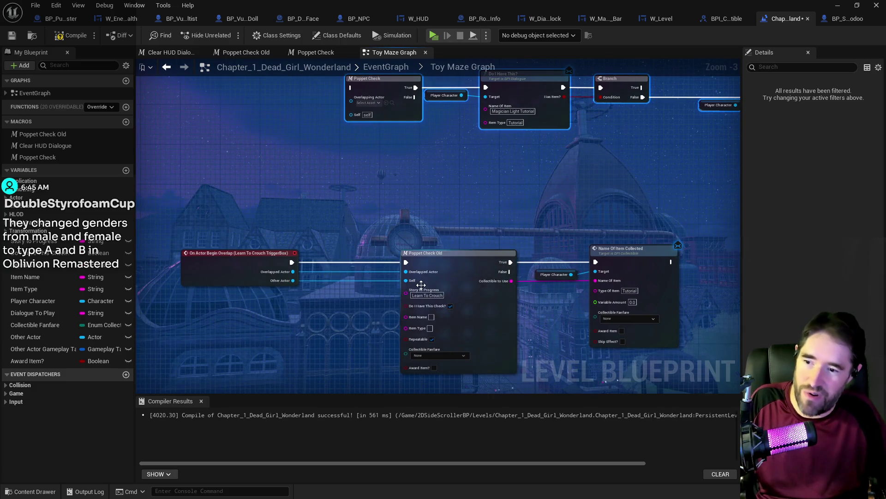
click(423, 295)
drag(488, 212, 401, 291)
click(428, 190)
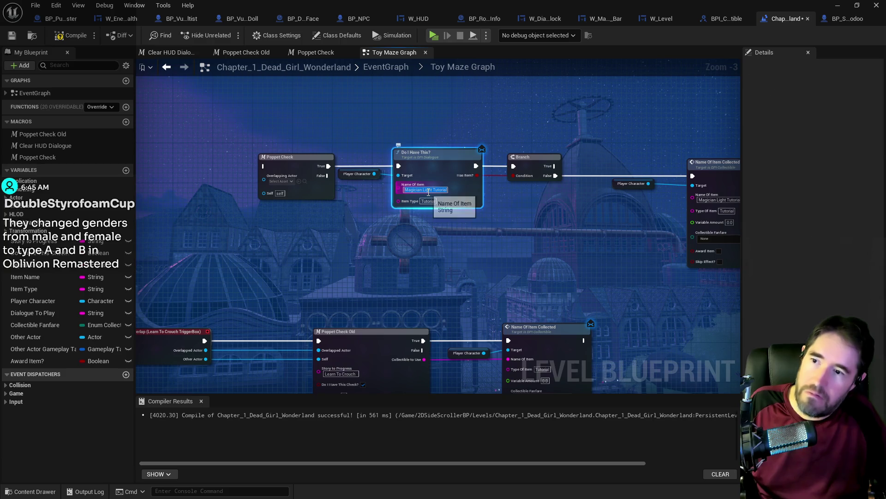
text(Learn To Crouch)
mouse_move(639, 225)
mouse_down()
mouse_move(485, 233)
mouse_move(696, 206)
mouse_up()
click(567, 208)
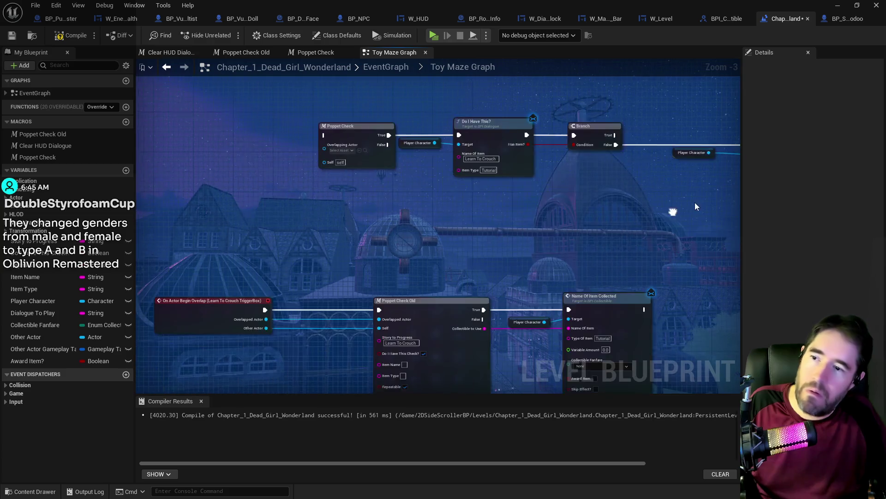
Wire the Learn To Crouch overlap event into Poppet Check and delete the Poppet Check Old chain.
scroll(632, 222, down, 1)
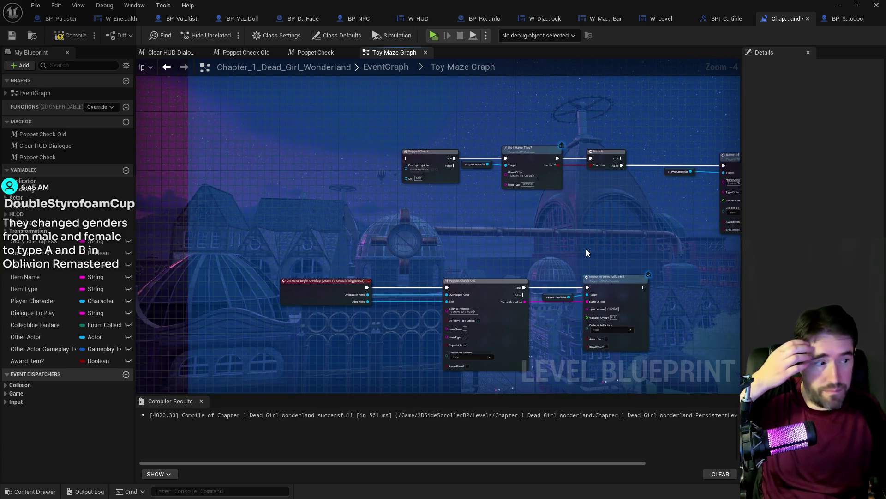
mouse_move(322, 286)
mouse_down()
mouse_move(295, 168)
mouse_move(406, 165)
mouse_up()
mouse_move(342, 183)
mouse_down()
mouse_move(409, 174)
mouse_move(363, 165)
mouse_move(411, 154)
mouse_move(362, 163)
mouse_up()
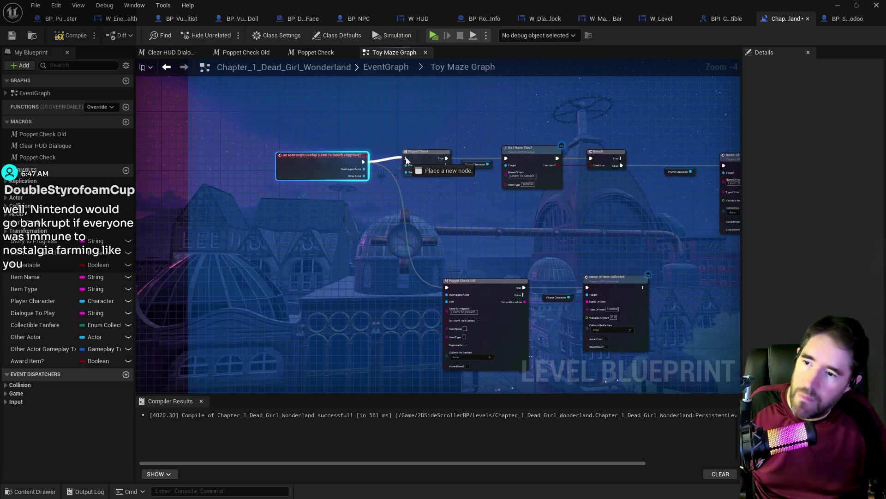
drag(369, 194, 539, 289)
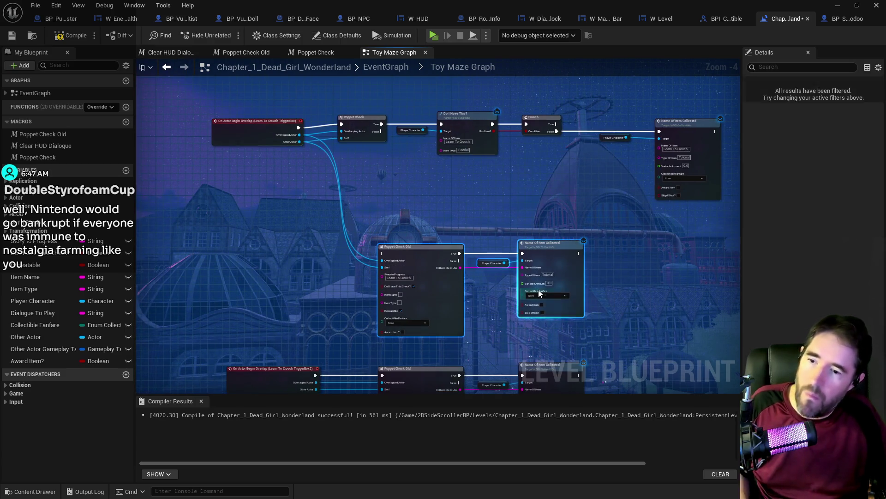
key(Delete)
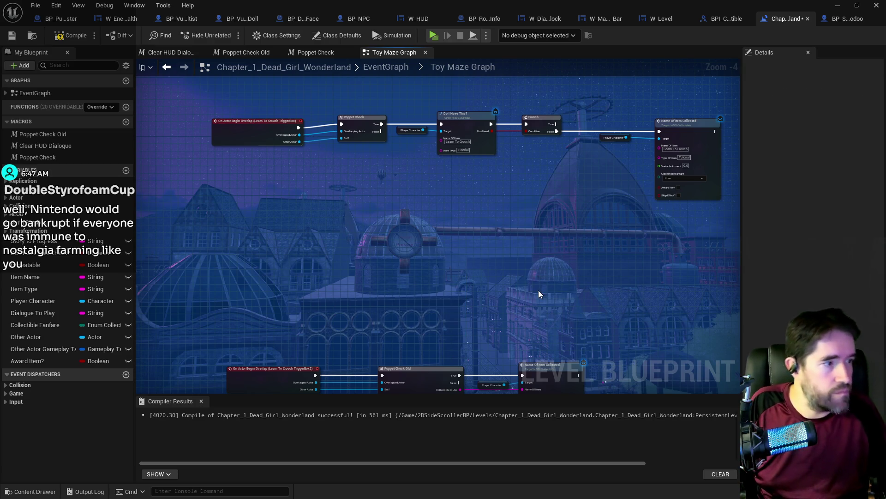
Align the new Poppet Check chain in its row and compile the level blueprint.
drag(459, 89, 295, 116)
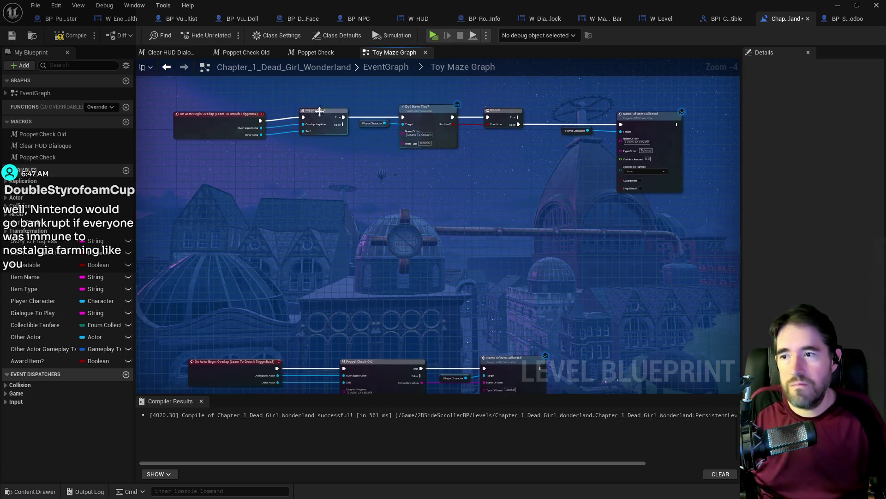
drag(592, 138, 592, 138)
drag(429, 110, 436, 115)
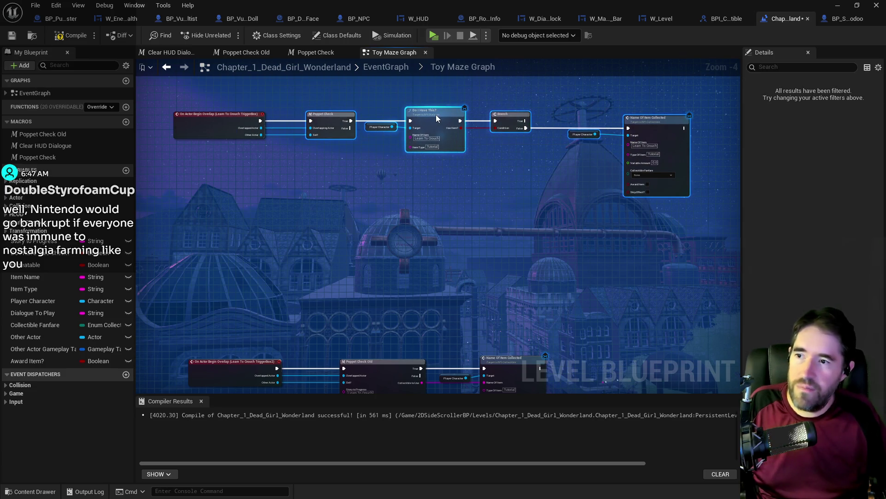
scroll(351, 229, down, 3)
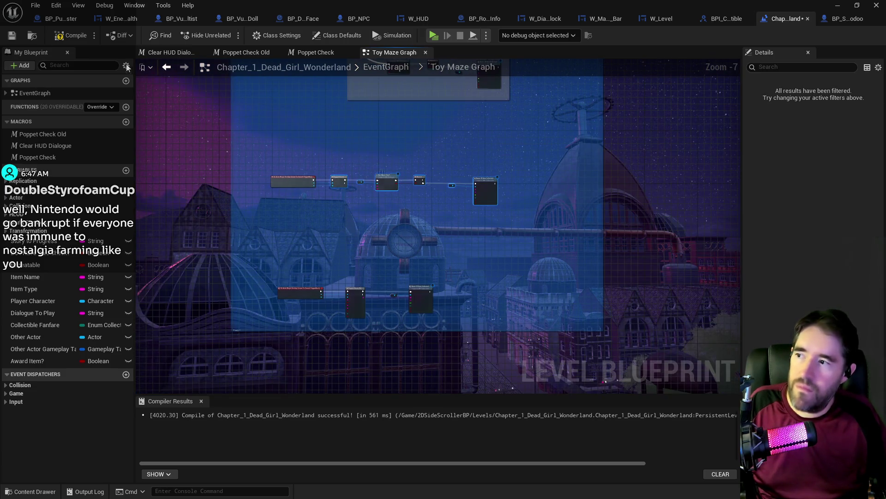
click(60, 46)
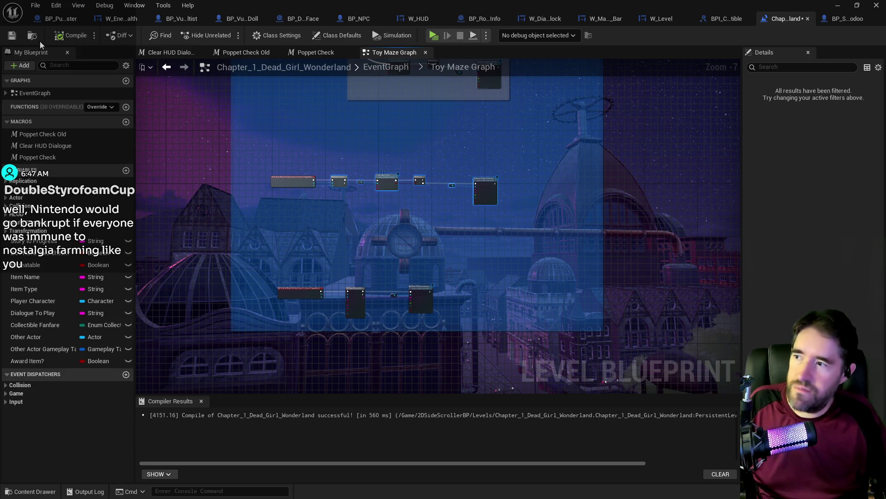
Save the level blueprint and shift the bottom-row overlap event chain to the right.
click(14, 36)
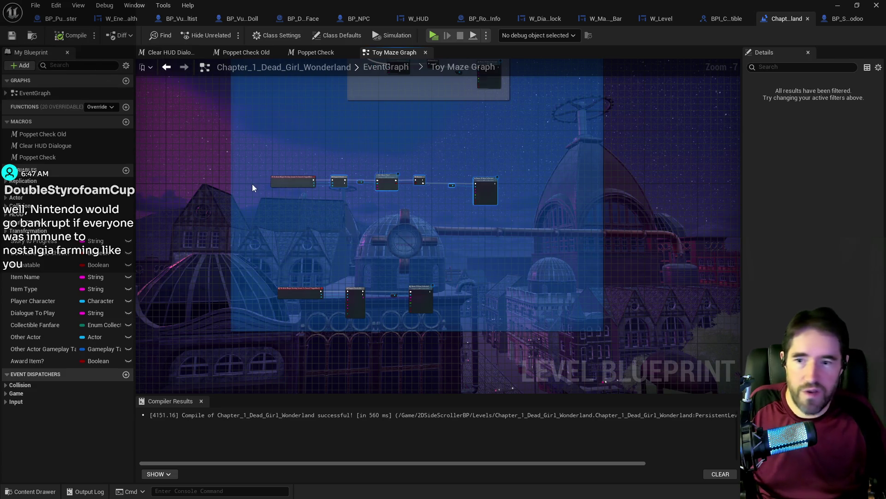
scroll(338, 261, up, 2)
mouse_move(291, 331)
mouse_down()
mouse_move(491, 364)
mouse_move(492, 271)
mouse_move(504, 273)
mouse_up()
click(430, 234)
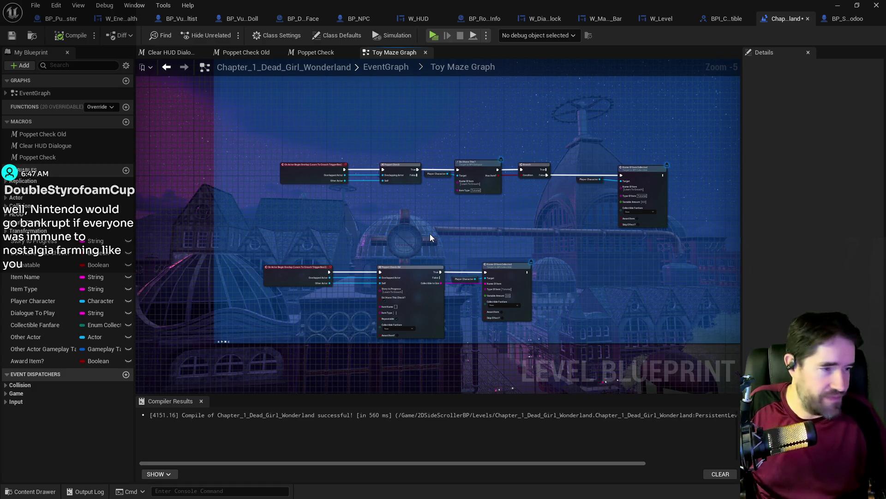
mouse_move(253, 224)
mouse_down()
mouse_move(342, 282)
mouse_move(507, 296)
mouse_up()
drag(408, 280, 428, 282)
right_click(428, 282)
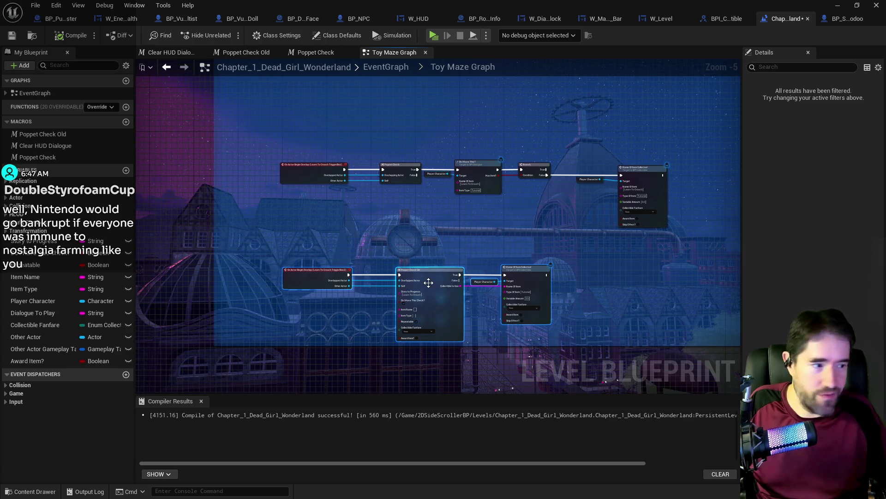
click(426, 249)
Duplicate the Poppet Check chain and wire the lower overlap event's exec and Other Actor into it.
drag(378, 143, 633, 204)
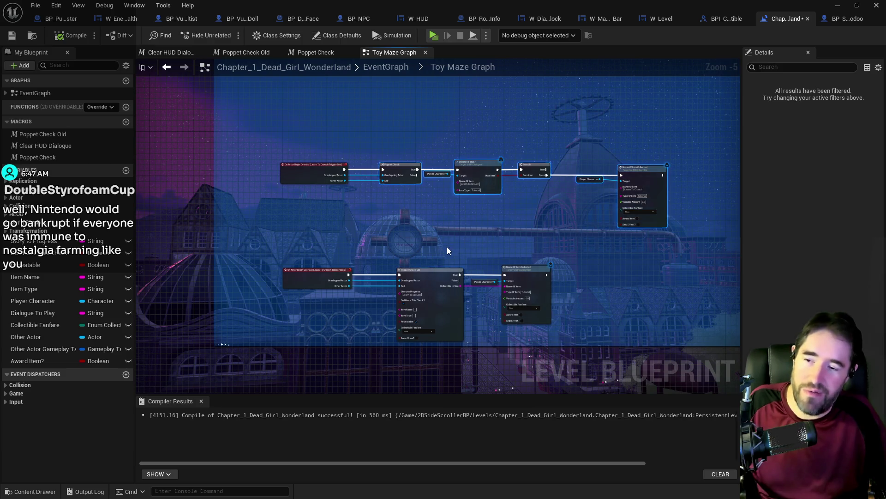
scroll(447, 247, down, 3)
key(ctrl+v)
drag(434, 270, 462, 257)
scroll(344, 180, up, 2)
click(319, 159)
drag(328, 153, 391, 327)
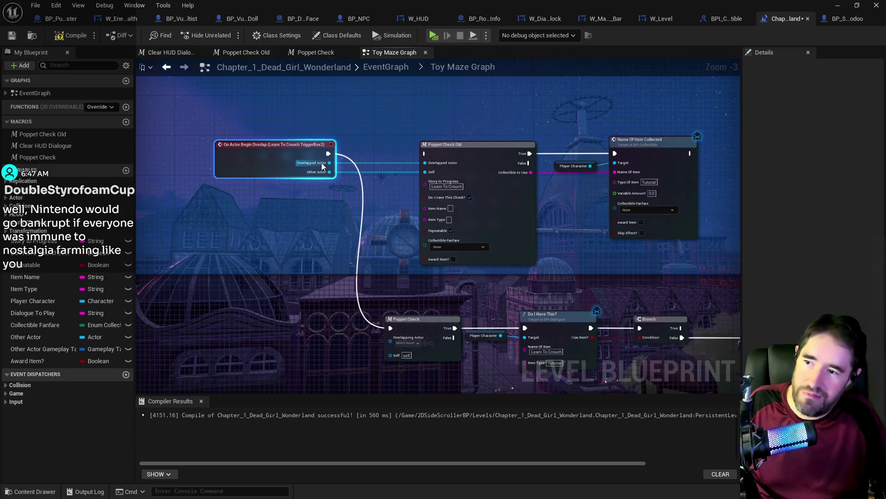
drag(330, 172, 391, 342)
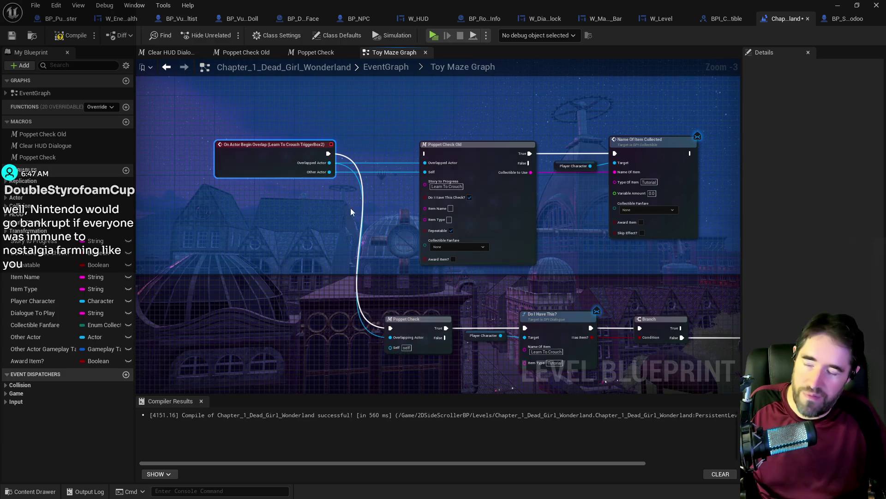
mouse_move(329, 171)
mouse_down()
mouse_move(376, 337)
mouse_move(391, 346)
mouse_up()
Review the new Poppet Check chain, then move the Blueprint window aside to reveal the level editor.
scroll(433, 311, down, 1)
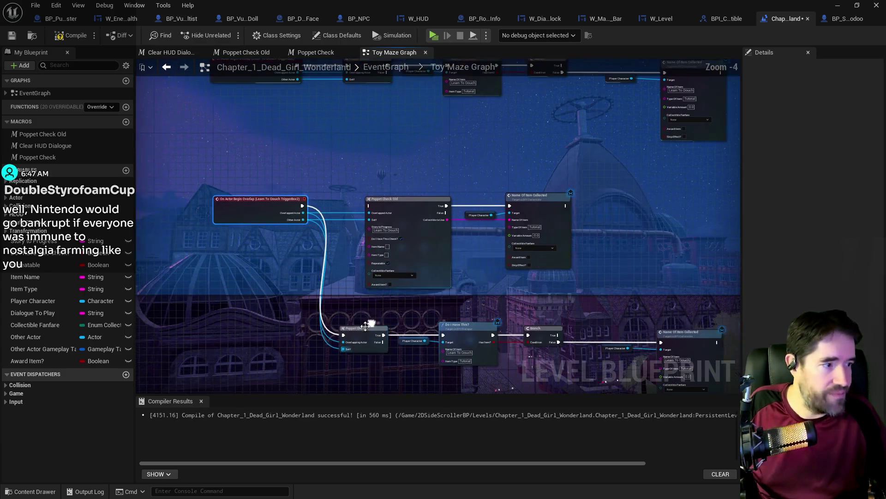
scroll(422, 254, up, 2)
click(369, 234)
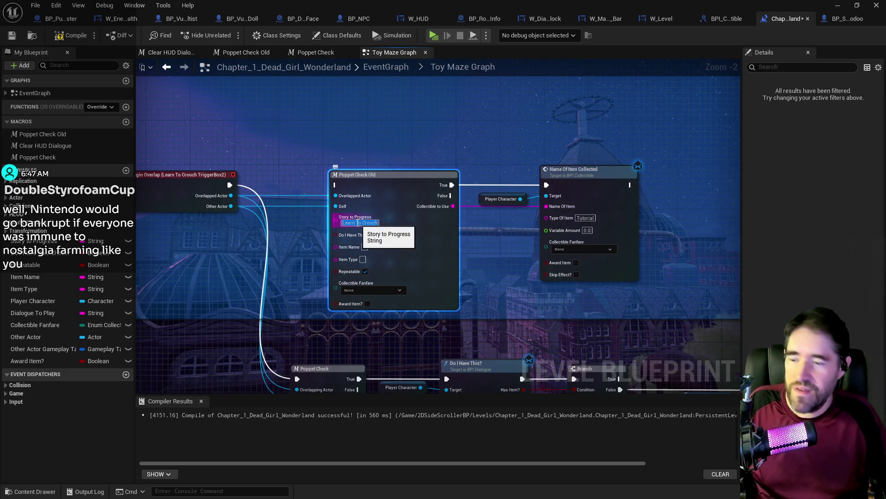
mouse_move(537, 333)
mouse_down()
mouse_move(520, 298)
mouse_move(507, 192)
mouse_up()
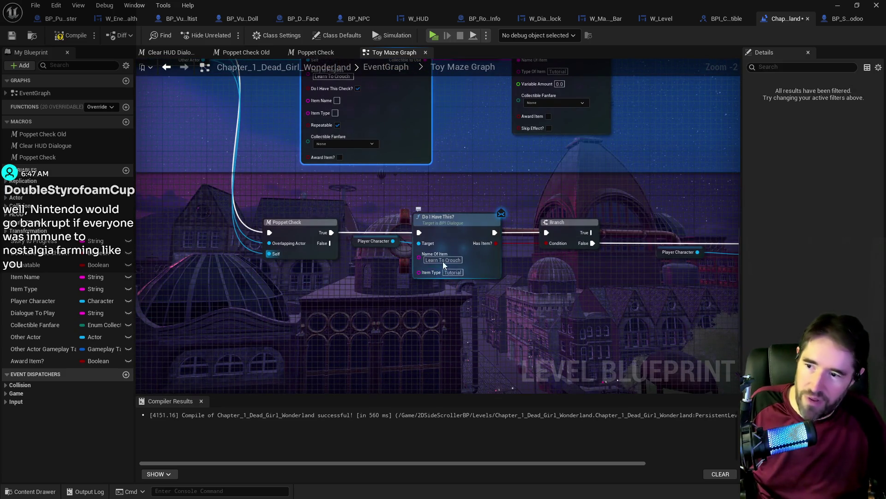
mouse_move(442, 201)
mouse_down()
mouse_move(447, 215)
mouse_move(406, 304)
mouse_up()
scroll(343, 293, down, 2)
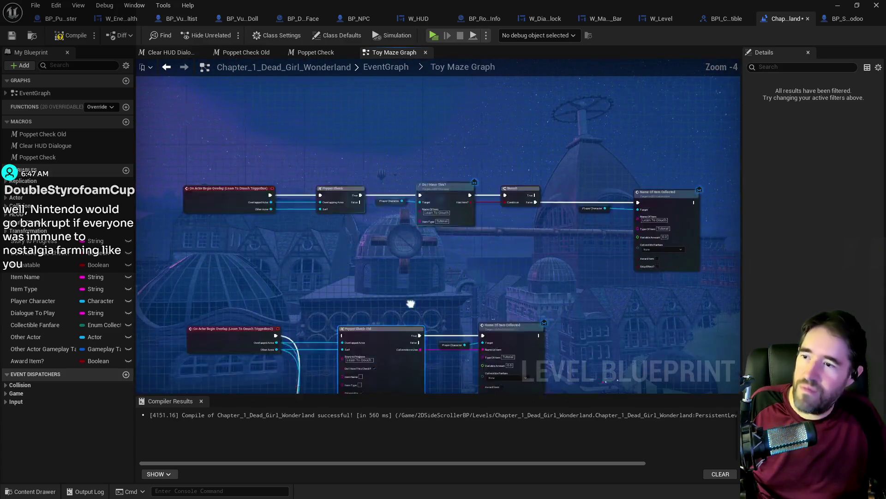
scroll(353, 283, down, 1)
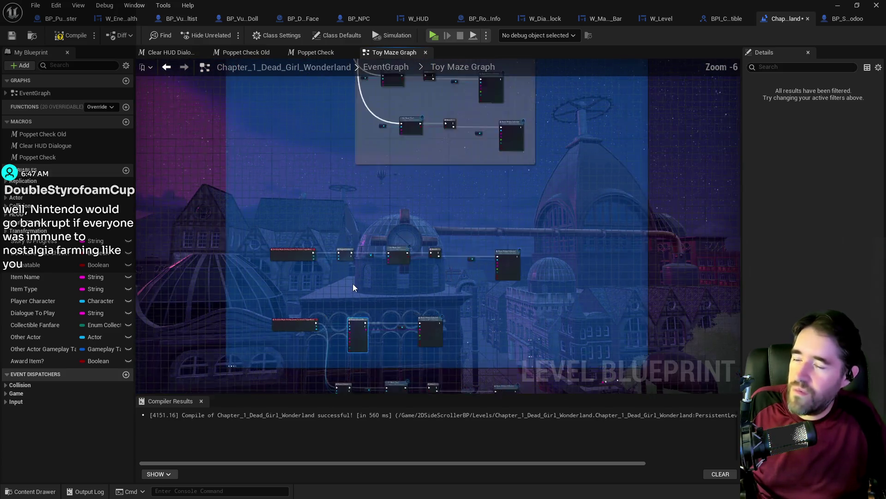
scroll(300, 333, up, 1)
scroll(300, 331, up, 2)
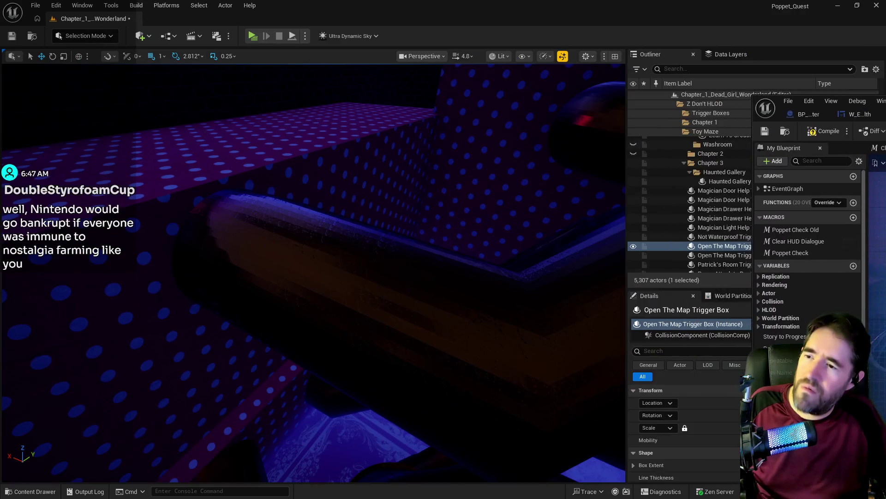
drag(352, 19, 832, 101)
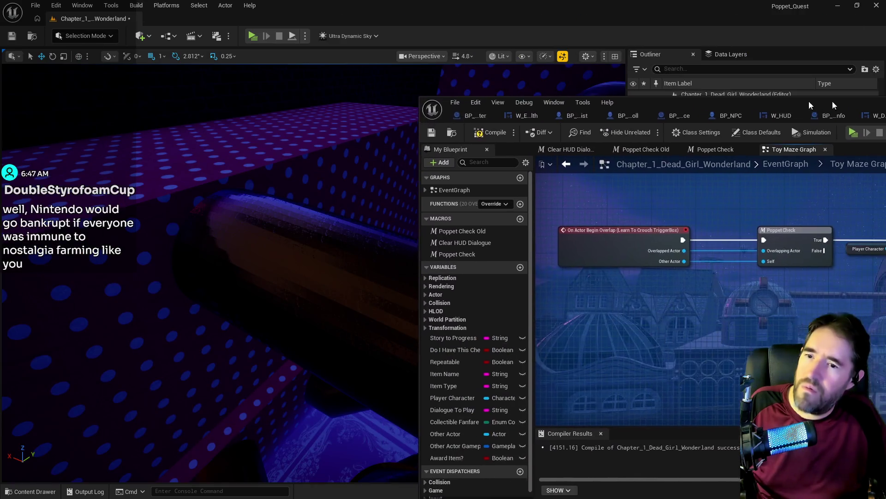
Frame and select both Learn To Crouch trigger boxes, then bring back the Level Blueprint window.
drag(420, 334, 413, 295)
key(f)
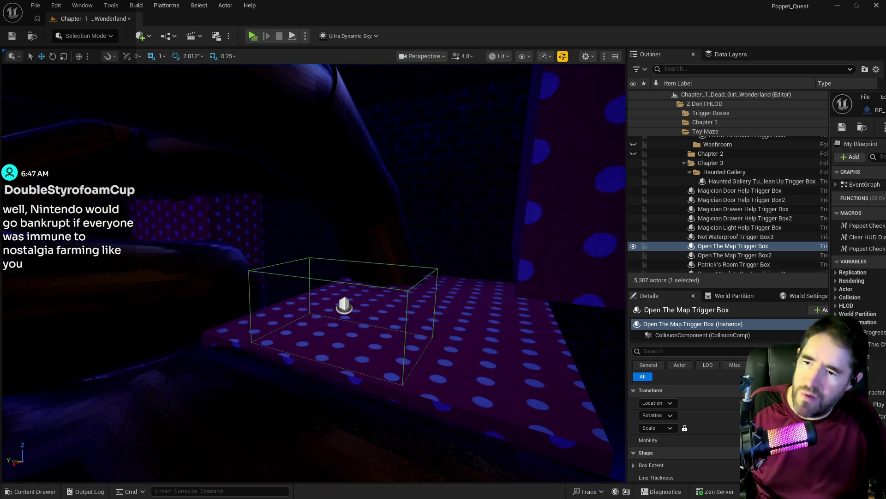
click(408, 289)
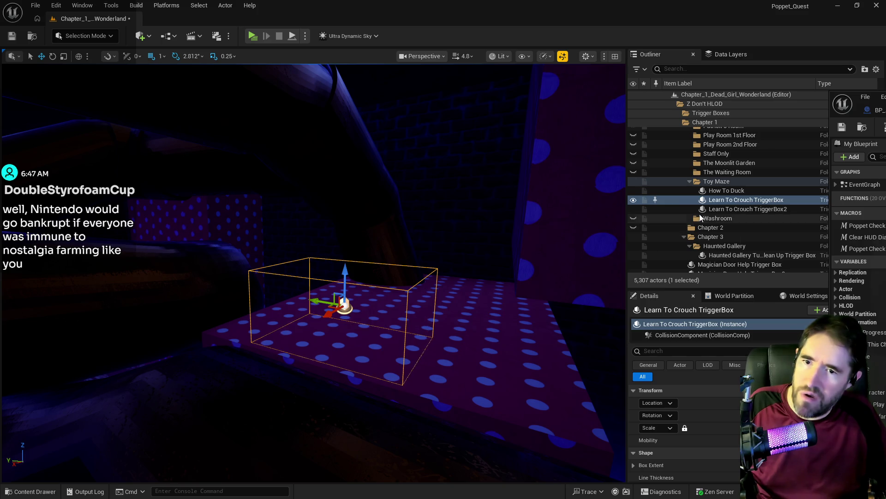
double_click(663, 209)
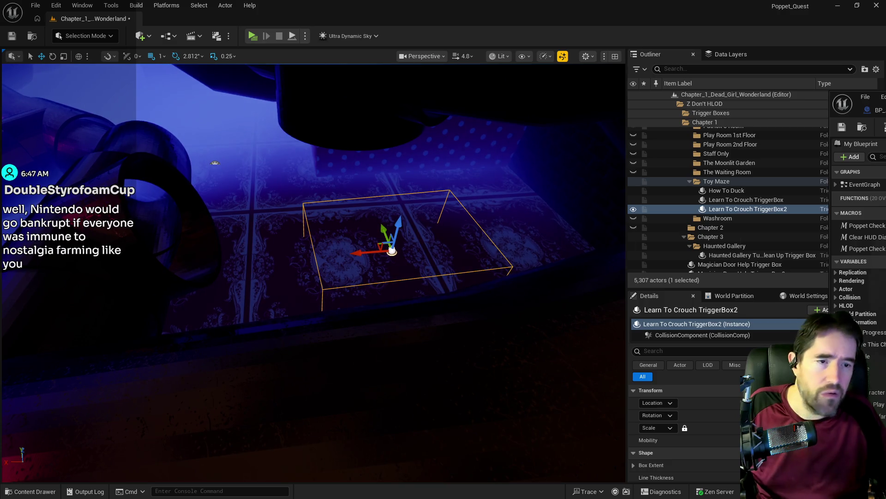
key(super+shift+Left)
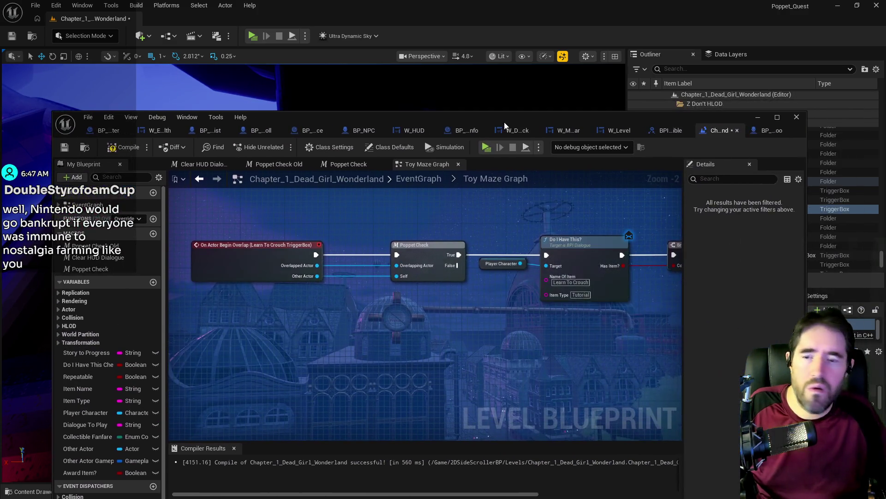
Delete the Poppet Check Old and Name Of Item Collected nodes from the Toy Maze graph.
scroll(424, 198, up, 2)
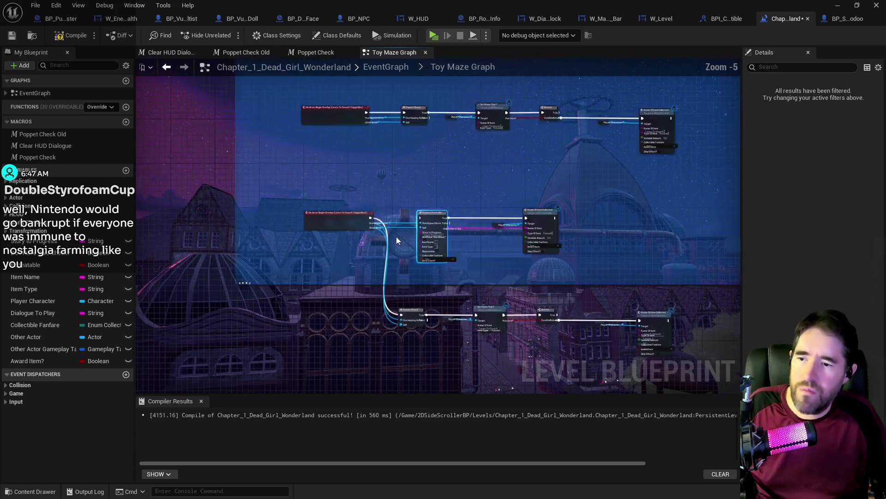
drag(572, 215, 606, 225)
key(Delete)
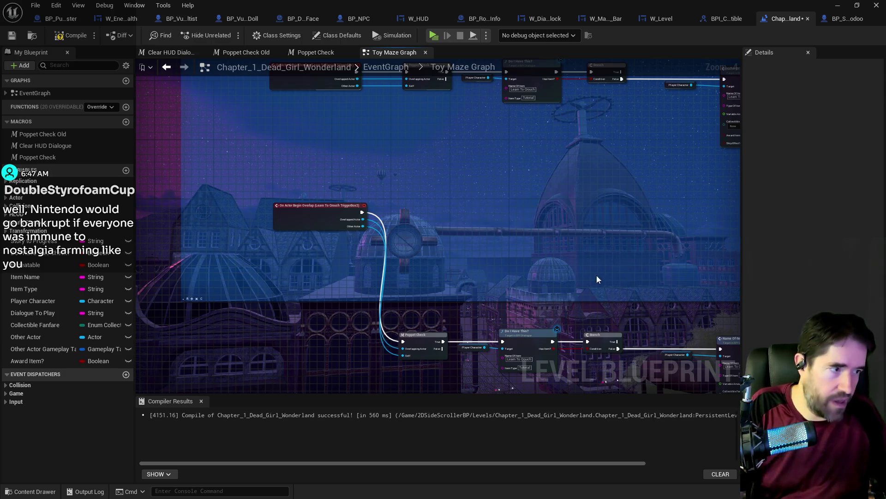
Compile the level blueprint and save the map.
drag(596, 275, 412, 183)
mouse_move(178, 239)
mouse_down()
mouse_move(597, 295)
mouse_move(577, 259)
mouse_move(576, 132)
mouse_up()
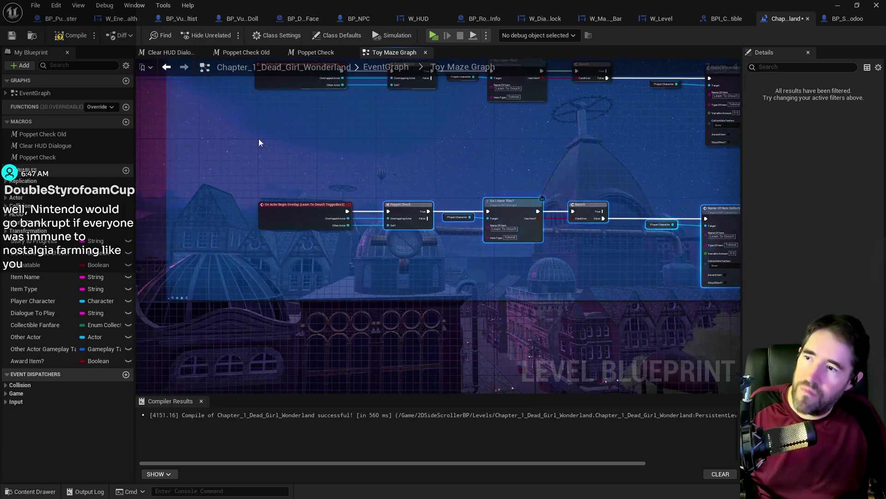
click(76, 35)
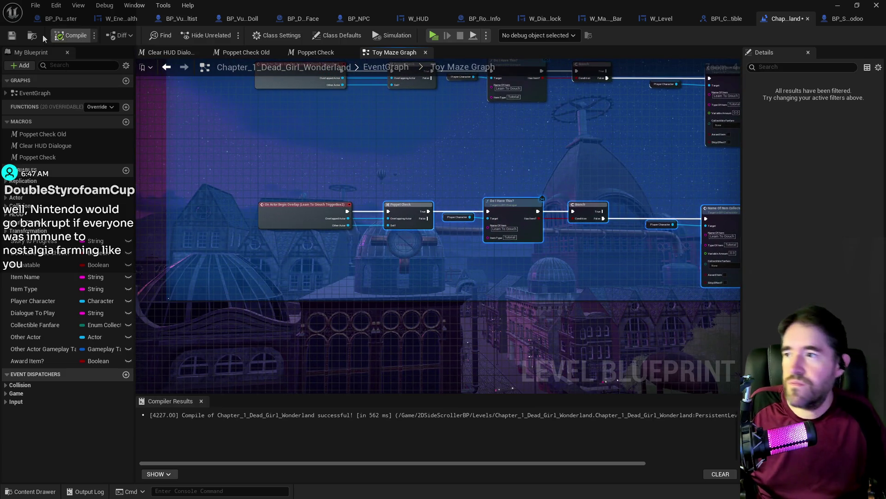
click(12, 35)
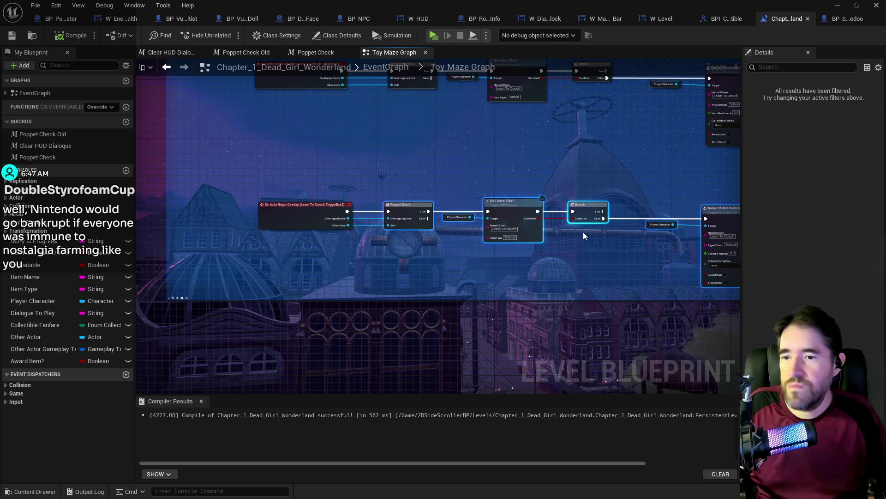
Review both Name Of Item Collected node rows, then go back to the EventGraph.
drag(583, 232, 440, 233)
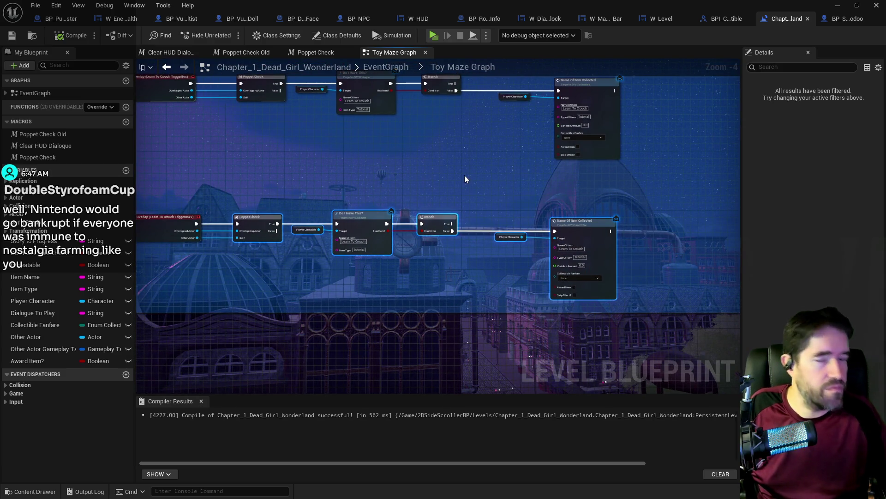
scroll(389, 151, up, 1)
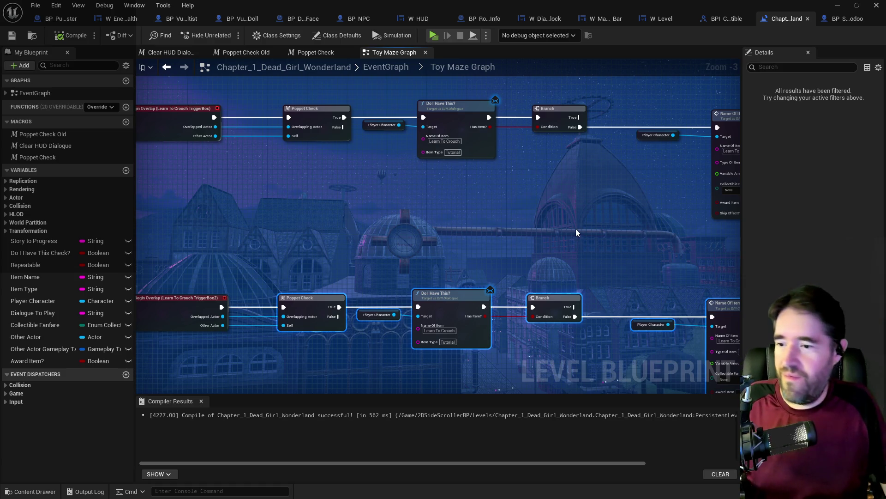
mouse_move(542, 262)
mouse_down()
mouse_move(470, 266)
mouse_move(399, 245)
mouse_move(382, 173)
mouse_up()
mouse_move(422, 208)
mouse_down()
mouse_move(439, 247)
mouse_move(411, 291)
mouse_up()
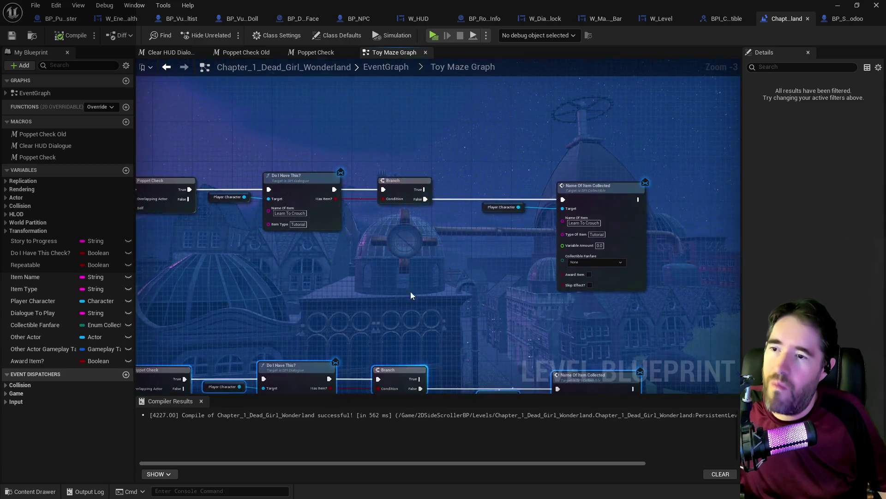
scroll(391, 276, down, 1)
mouse_move(329, 306)
mouse_down()
mouse_move(307, 283)
mouse_move(409, 234)
mouse_up()
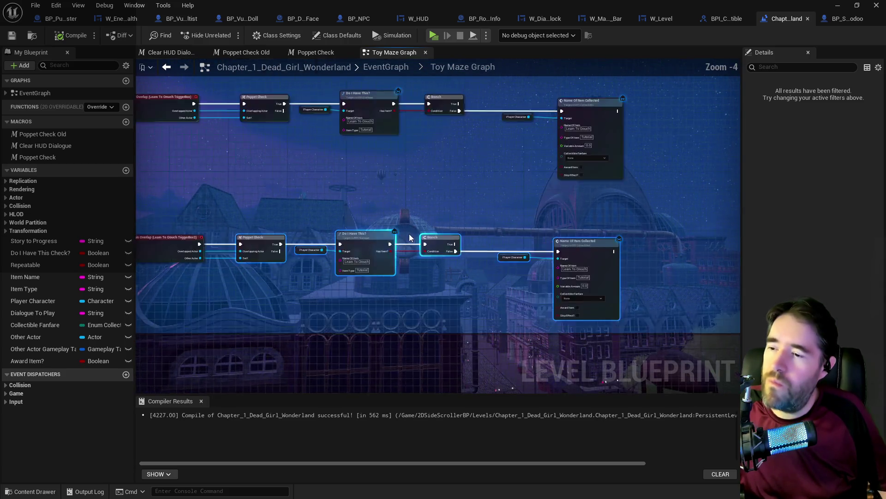
scroll(409, 234, up, 1)
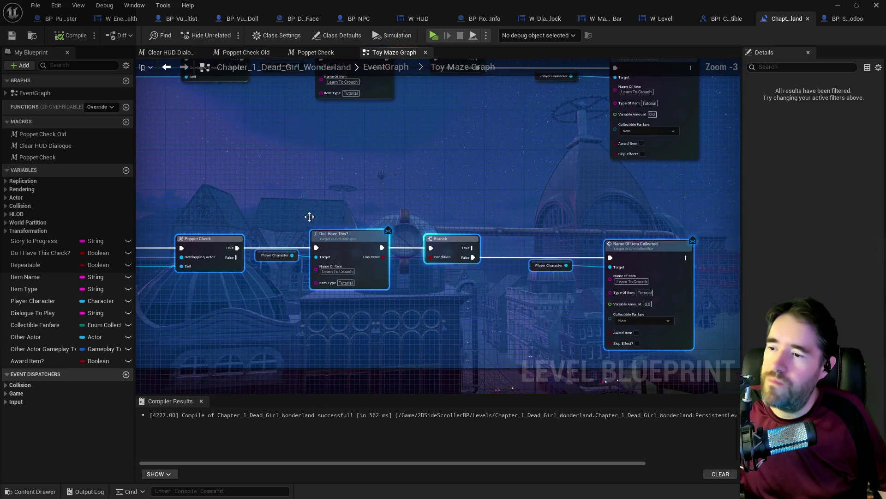
click(383, 67)
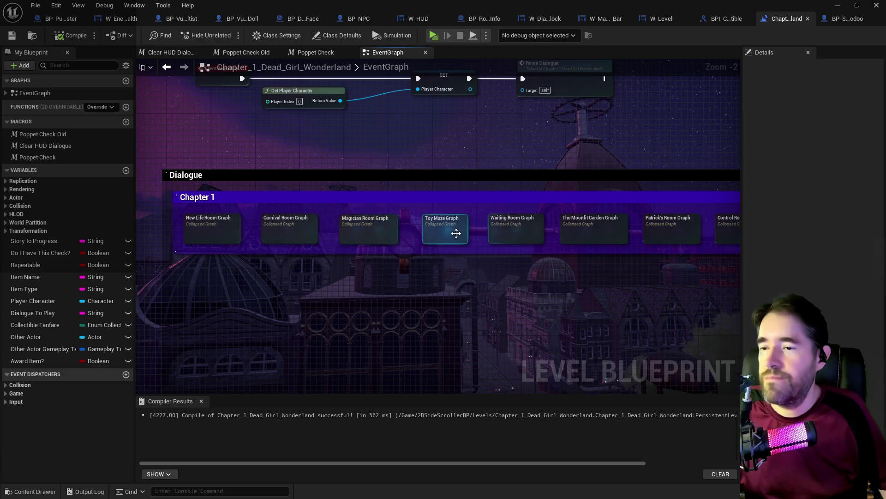
In the Toy Maze graph, select the nodes under the green Open The Map comment.
double_click(456, 234)
scroll(372, 162, up, 3)
mouse_move(389, 178)
mouse_down()
mouse_move(335, 121)
mouse_move(331, 143)
mouse_up()
mouse_move(336, 110)
mouse_down()
mouse_move(490, 322)
mouse_move(486, 330)
mouse_up()
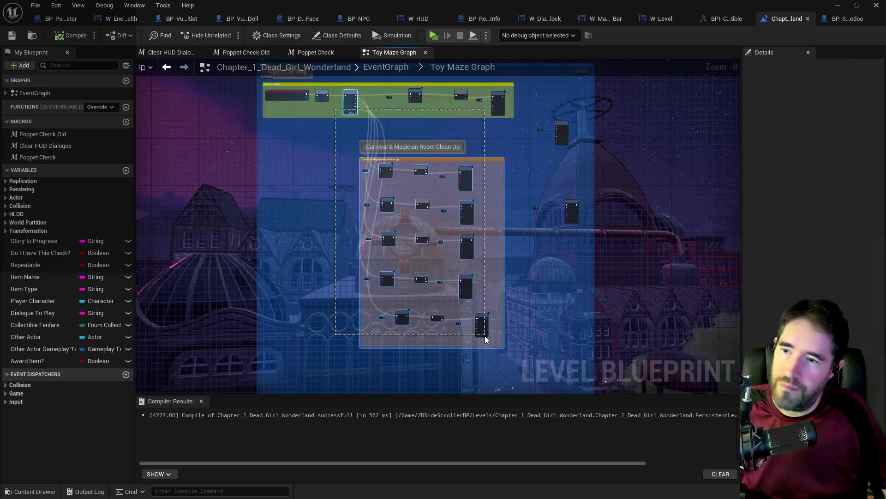
click(374, 66)
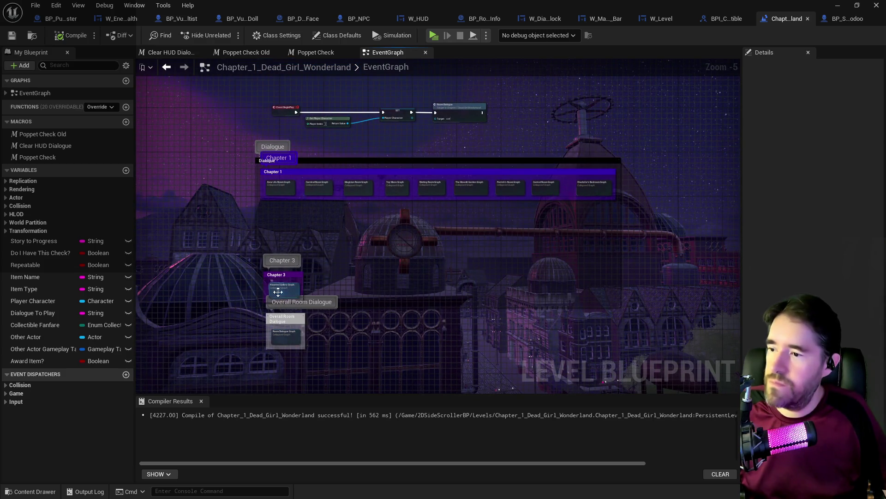
Paste the copied comment group into the Haunted Gallery graph below its existing chain.
double_click(278, 291)
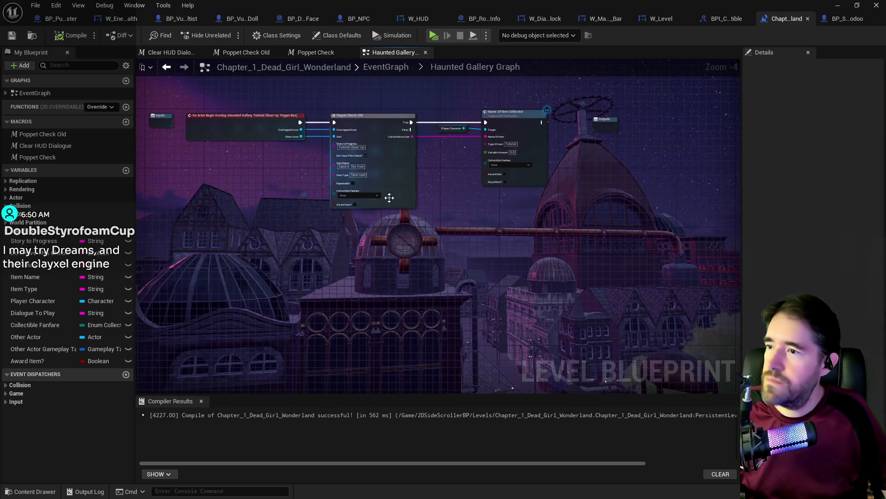
drag(418, 227, 439, 224)
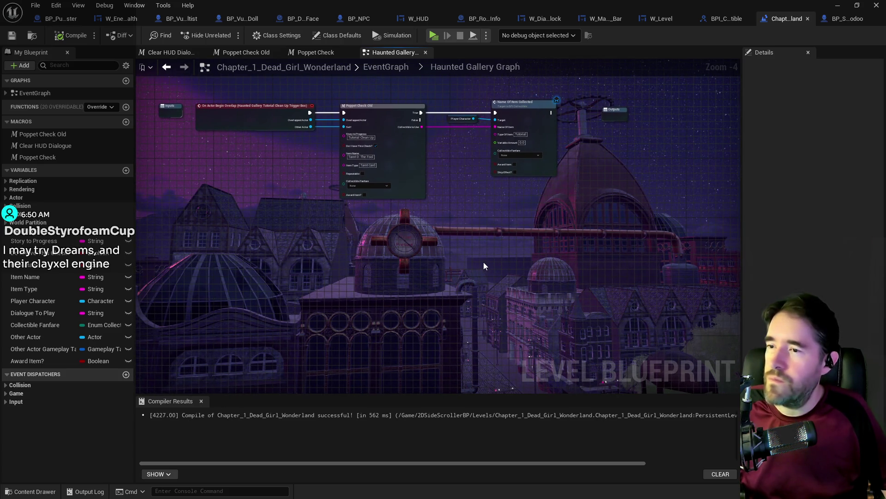
key(ctrl+v)
scroll(473, 228, down, 2)
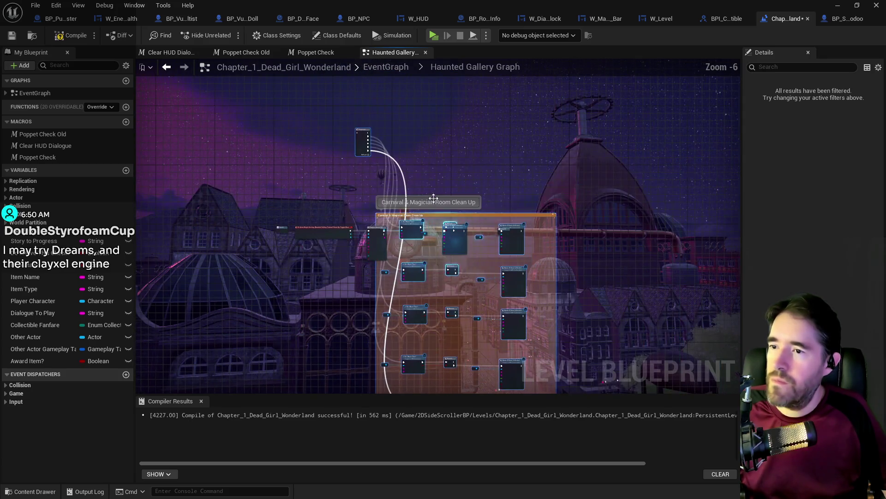
mouse_move(364, 150)
mouse_down()
mouse_move(378, 296)
mouse_move(391, 287)
mouse_up()
scroll(323, 259, up, 2)
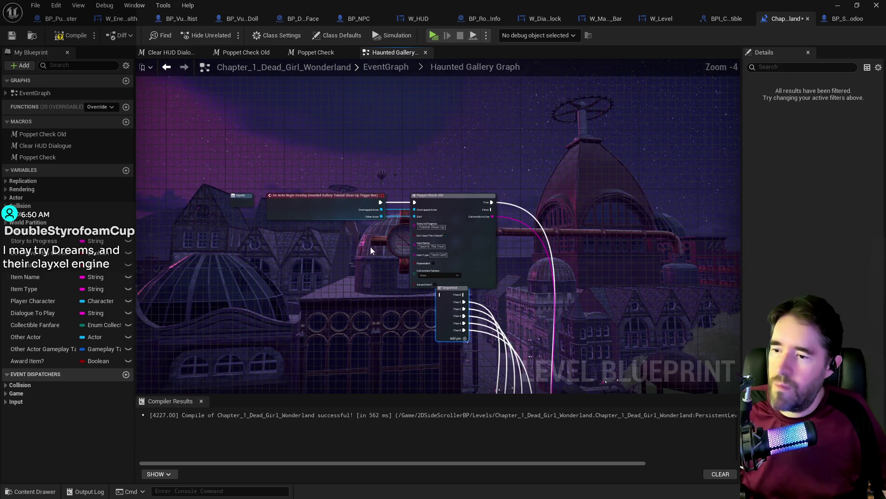
click(376, 69)
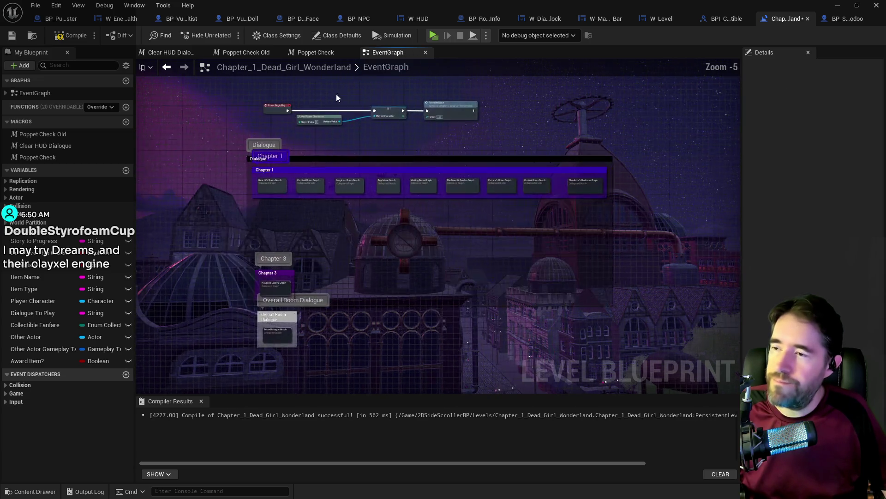
Review the Carnival Room graph's Poppet Check node, then reopen the Haunted Gallery graph.
double_click(314, 186)
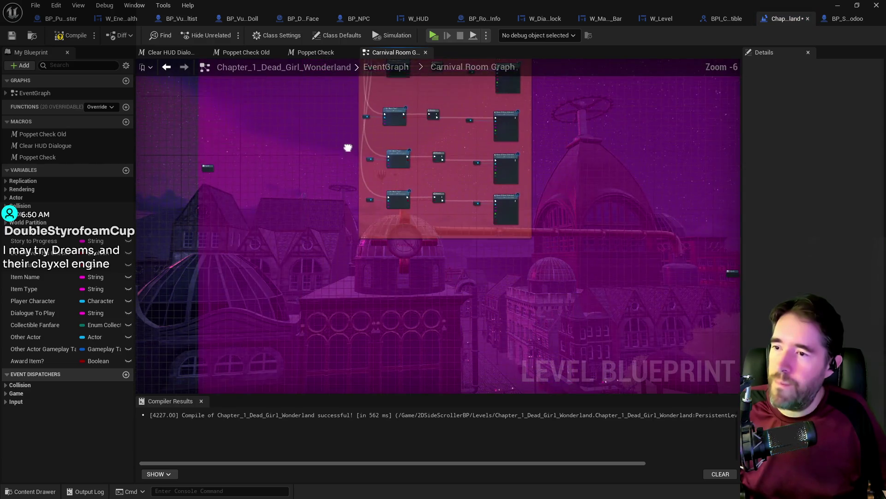
click(302, 150)
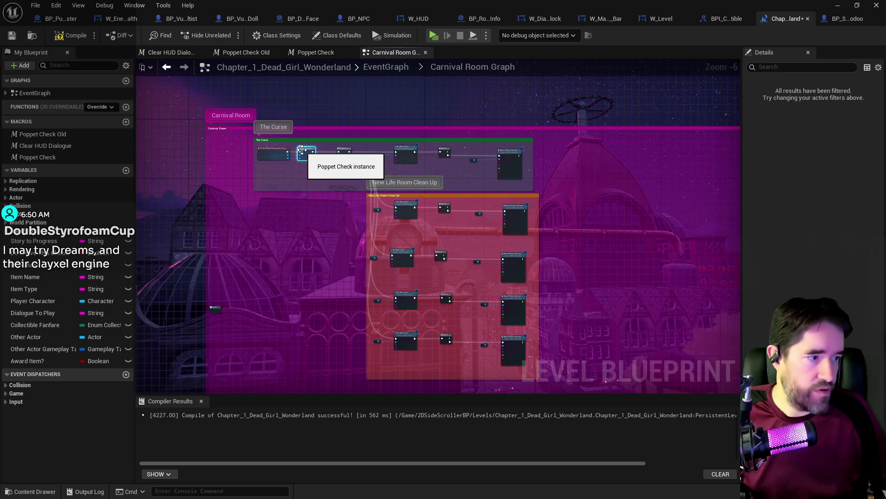
click(384, 66)
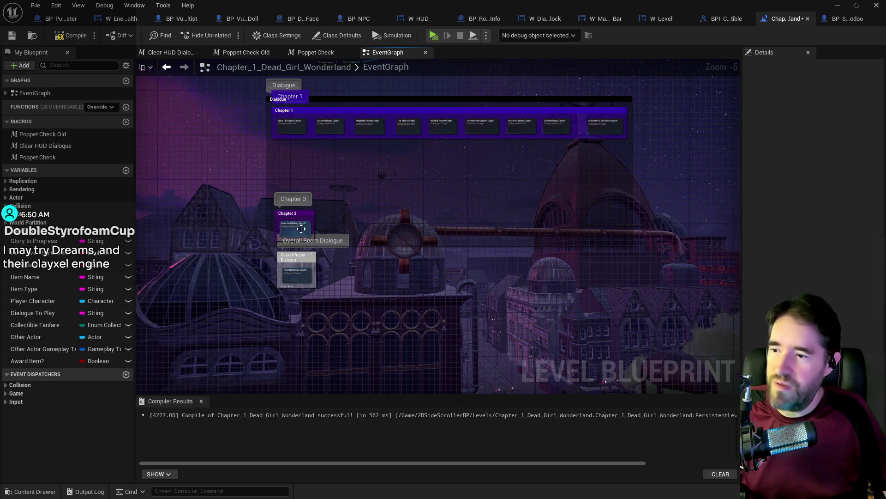
double_click(301, 228)
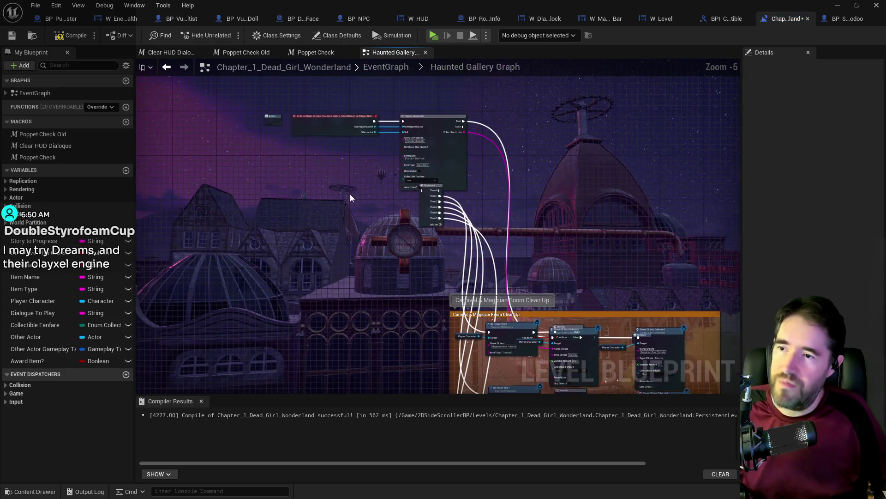
Wire Begin Overlap's exec, Overlapped Actor and Other Actor into Poppet Check, True into the Sequence.
click(350, 202)
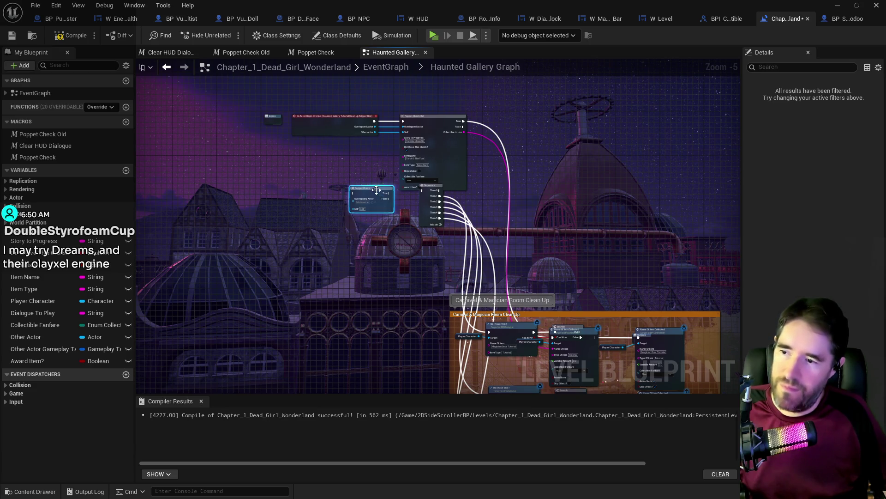
scroll(373, 218, up, 3)
drag(399, 197, 465, 191)
drag(449, 139, 409, 283)
mouse_move(449, 150)
mouse_down()
mouse_move(405, 269)
mouse_move(412, 300)
mouse_up()
drag(448, 129, 409, 273)
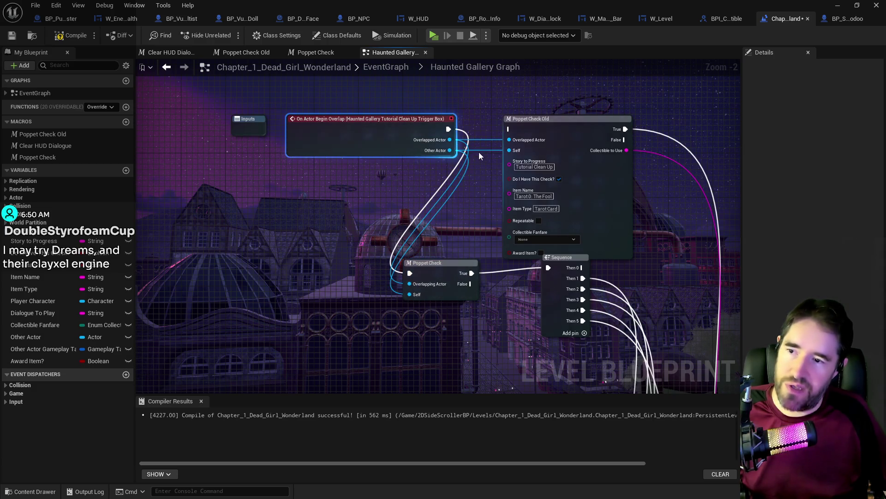
Delete Poppet Check Old and move the overlap event beside Poppet Check.
click(524, 131)
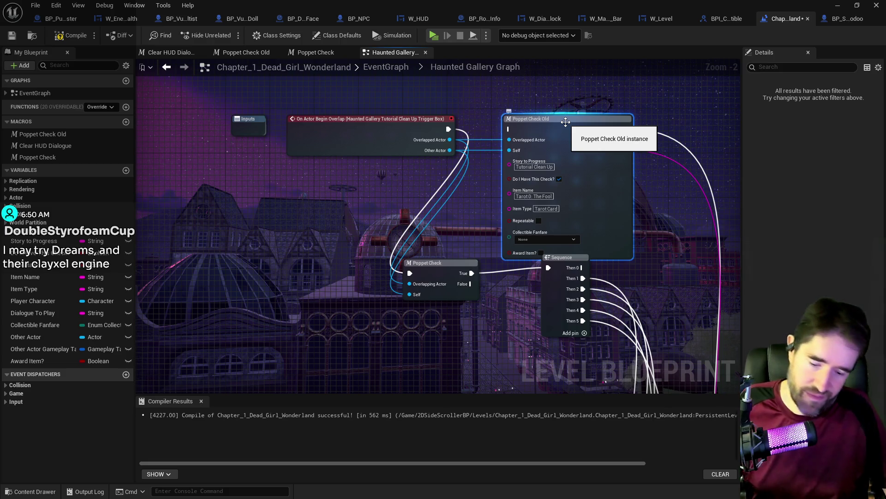
key(Delete)
mouse_move(400, 134)
mouse_down()
mouse_move(319, 259)
mouse_move(347, 279)
mouse_move(343, 273)
mouse_up()
ctrl+click(431, 269)
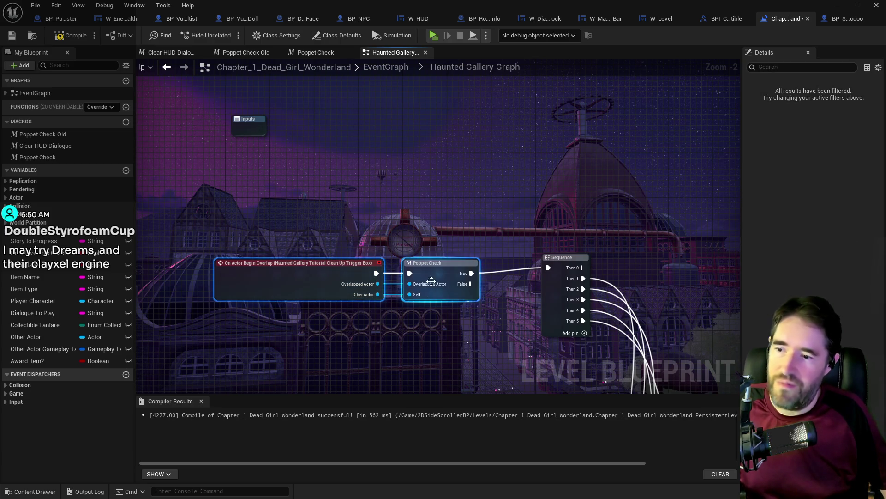
drag(431, 270, 437, 264)
scroll(457, 269, down, 4)
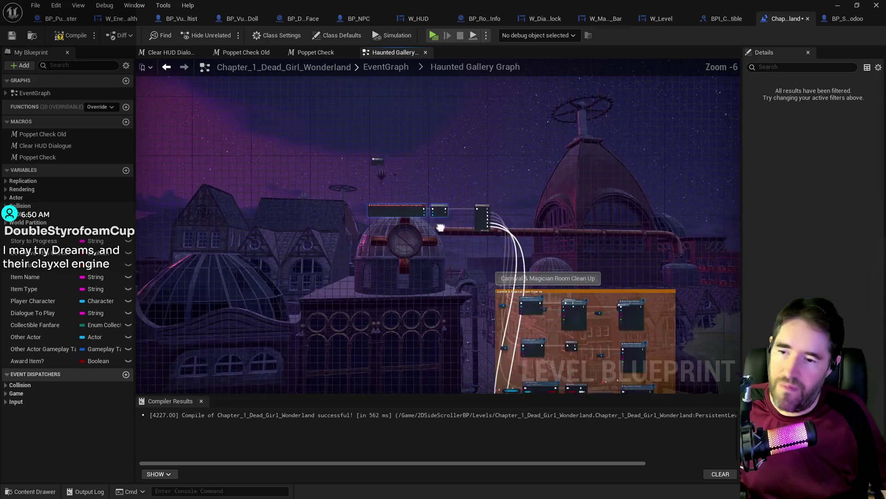
mouse_move(348, 154)
mouse_down()
mouse_move(464, 198)
mouse_move(422, 276)
mouse_move(424, 304)
mouse_move(433, 281)
mouse_move(374, 198)
mouse_move(365, 126)
mouse_up()
key(ctrl+a)
scroll(375, 199, up, 1)
Remove the extra Name Of Item Collected node and its Player Character getter.
mouse_move(566, 217)
mouse_down()
mouse_move(475, 217)
mouse_move(509, 238)
mouse_move(475, 208)
mouse_move(486, 201)
mouse_move(542, 265)
mouse_move(528, 252)
mouse_move(255, 242)
mouse_up()
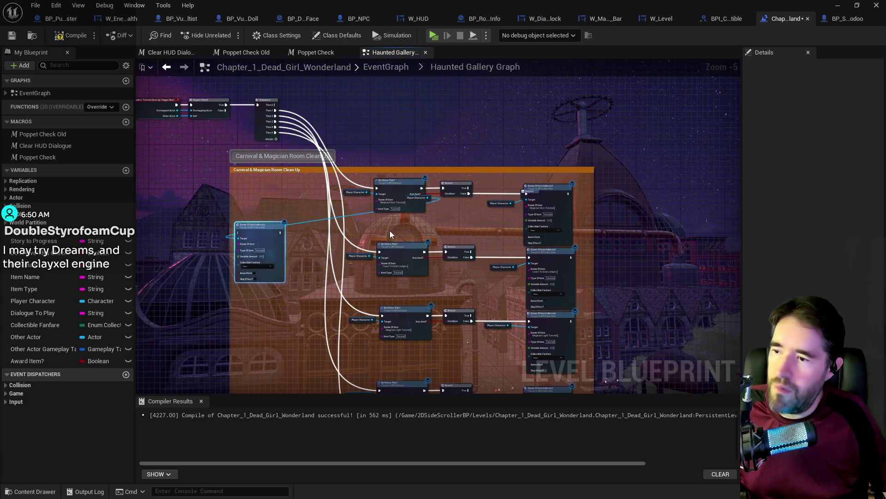
mouse_move(423, 202)
mouse_down()
mouse_move(361, 235)
mouse_move(233, 233)
mouse_up()
scroll(313, 151, up, 1)
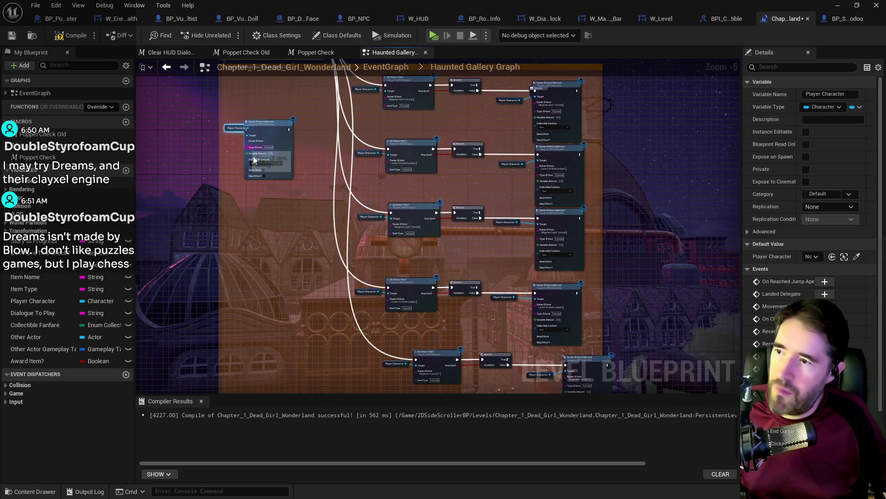
scroll(253, 156, up, 1)
mouse_move(273, 100)
mouse_down()
mouse_move(286, 328)
mouse_move(279, 215)
mouse_up()
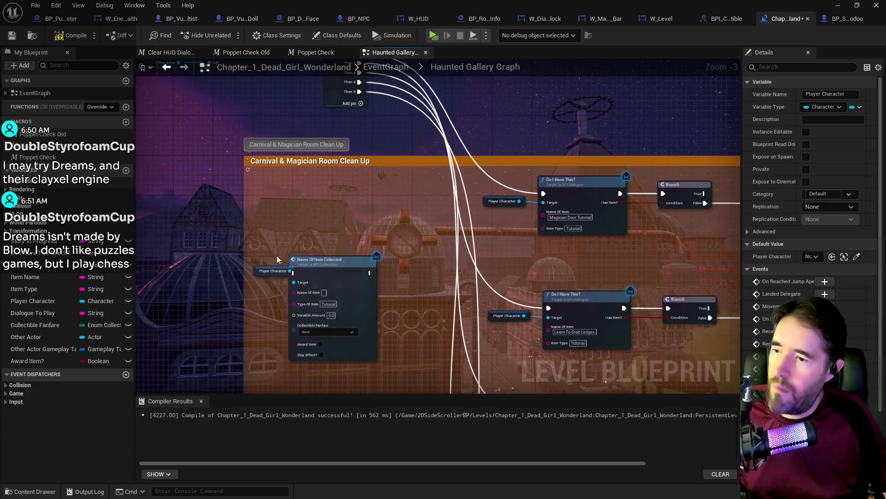
click(332, 330)
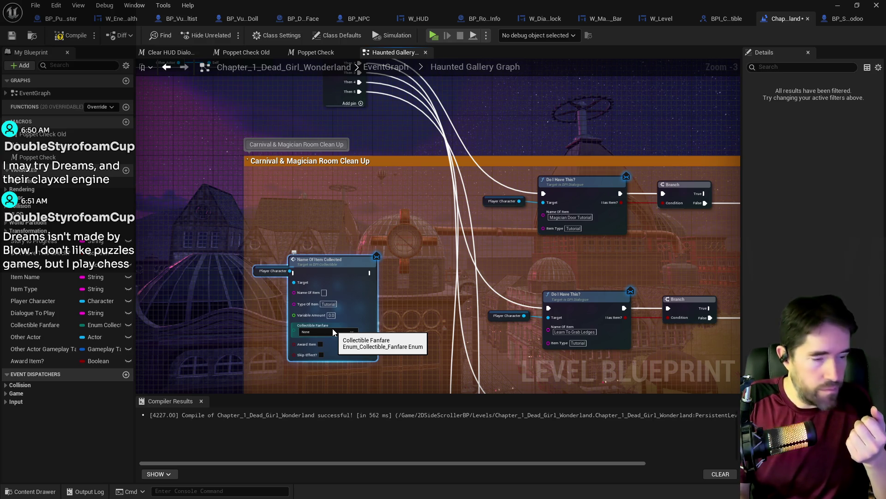
key(Delete)
scroll(333, 328, down, 2)
scroll(369, 201, down, 2)
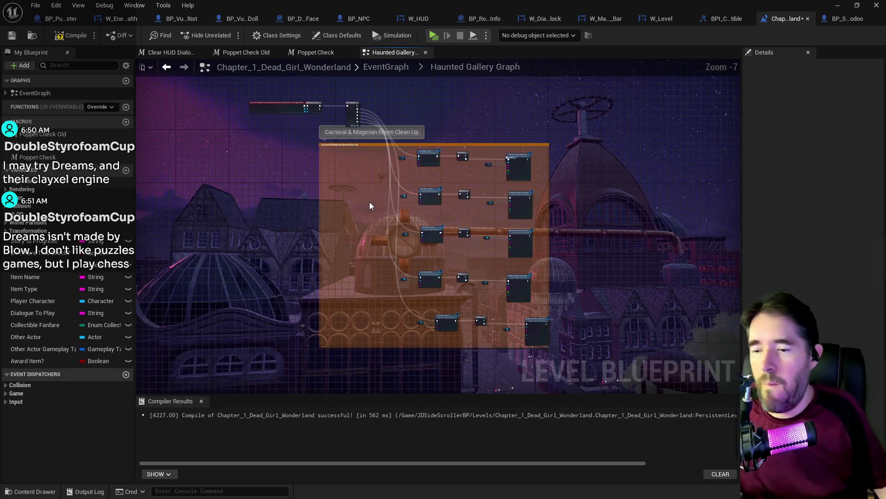
click(378, 70)
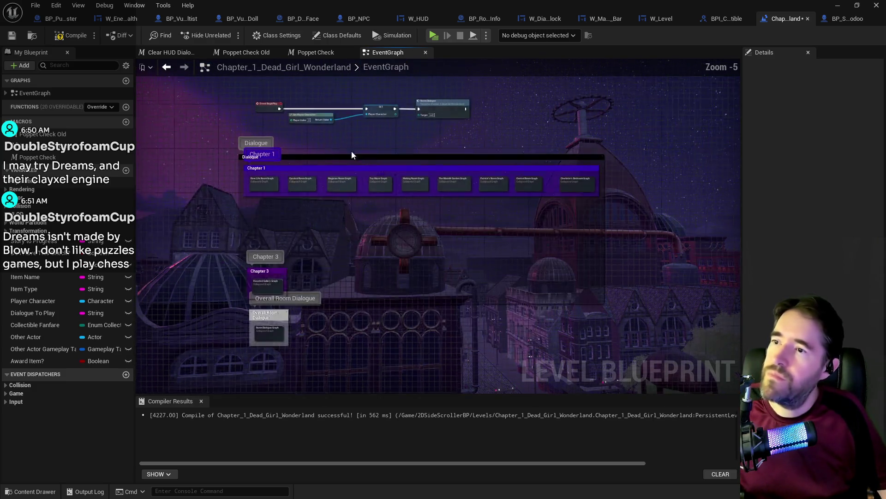
Zoom in on the Chapter 1 collapsed graph nodes in the EventGraph.
scroll(396, 198, up, 5)
scroll(396, 198, up, 2)
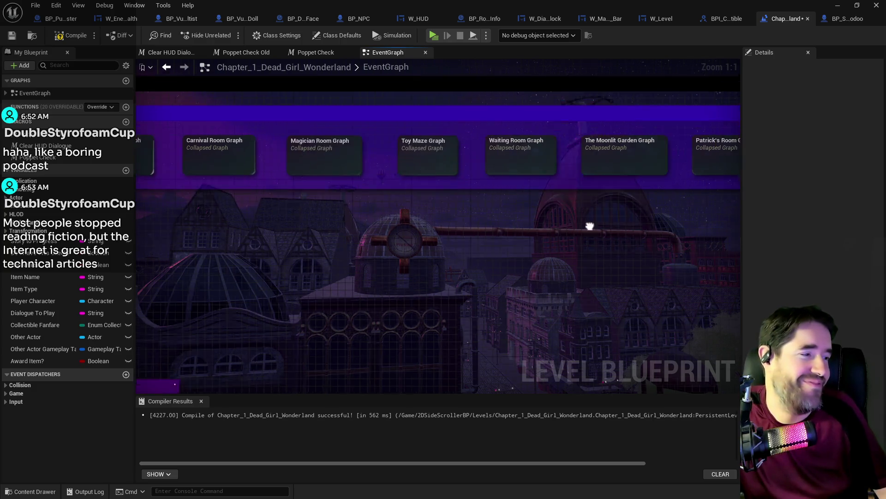
scroll(589, 223, down, 2)
scroll(476, 264, up, 2)
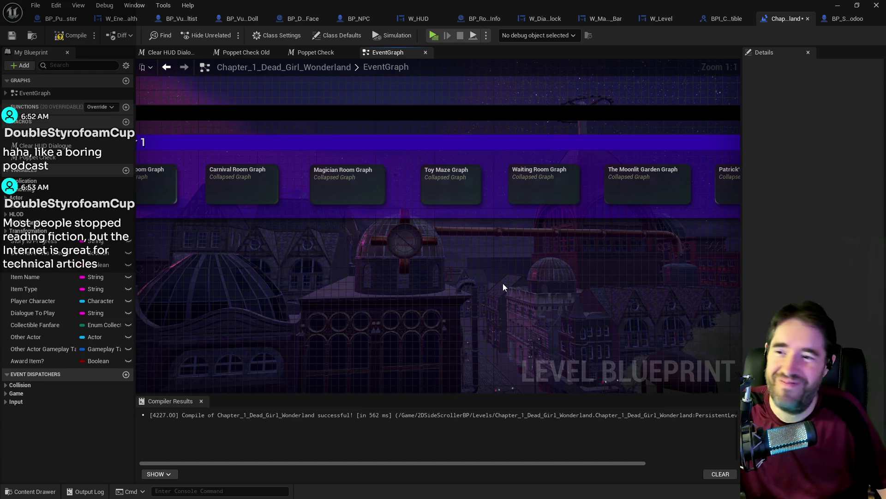
scroll(502, 284, down, 1)
mouse_move(502, 284)
mouse_down()
mouse_move(561, 229)
mouse_move(738, 179)
mouse_move(447, 214)
mouse_up()
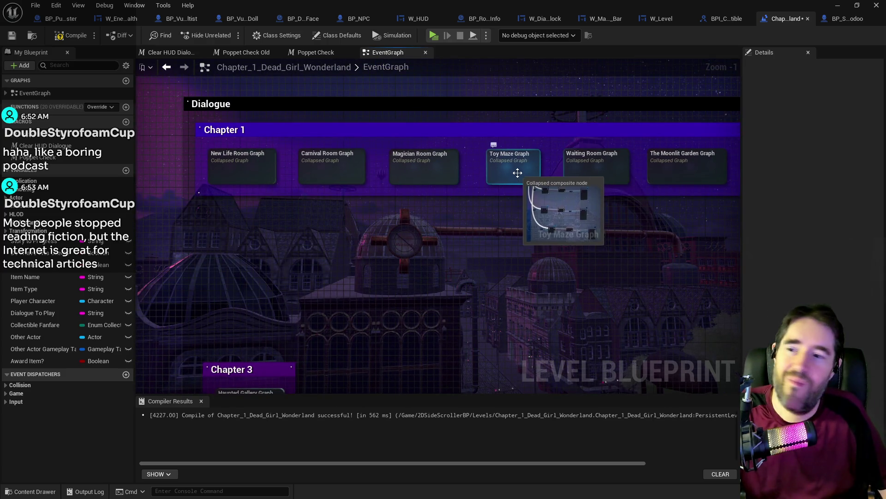
double_click(522, 177)
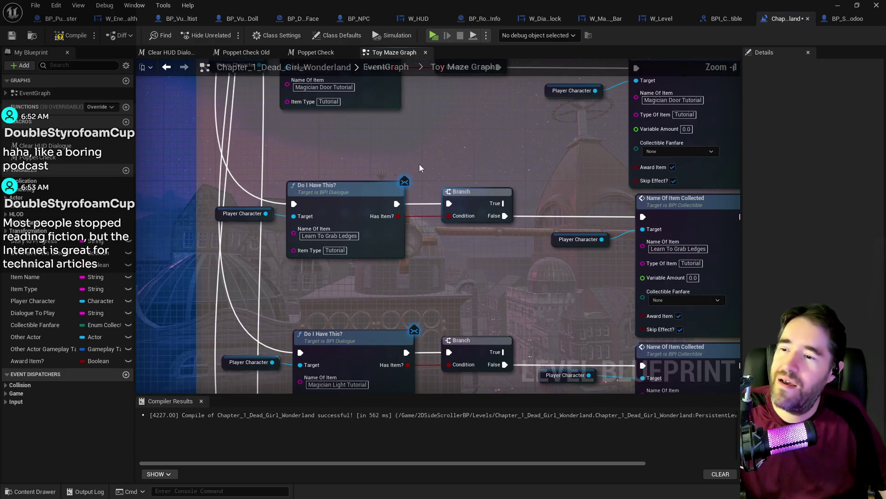
drag(419, 165, 381, 268)
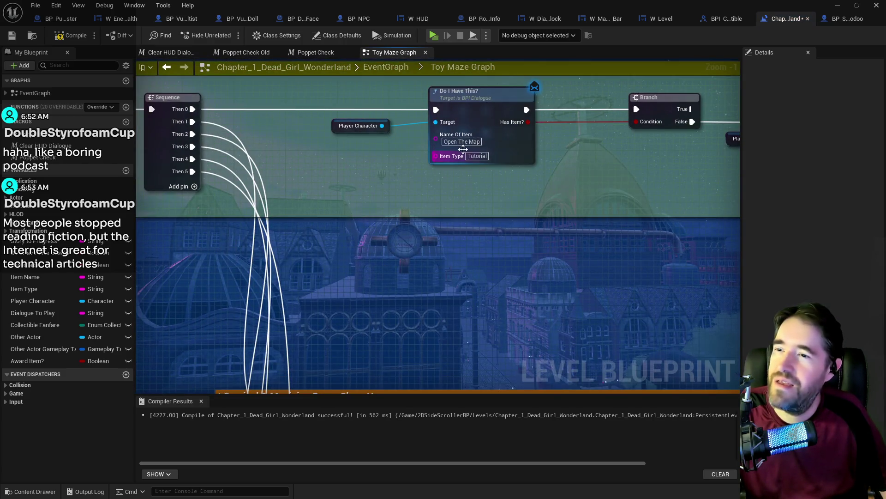
drag(455, 142, 409, 129)
key(ctrl+c)
click(408, 129)
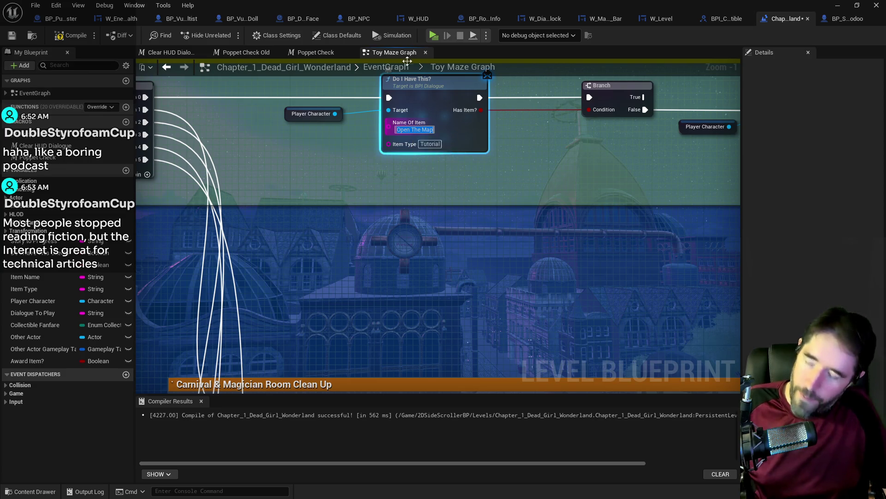
click(386, 67)
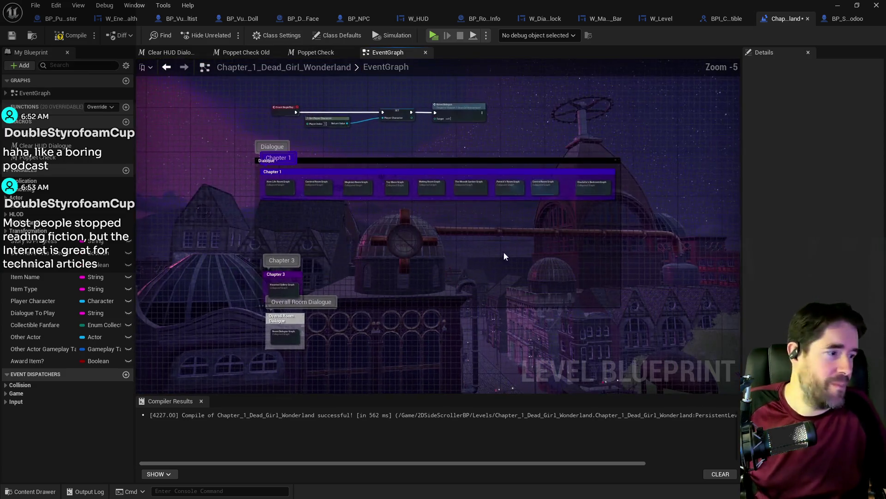
scroll(309, 274, up, 4)
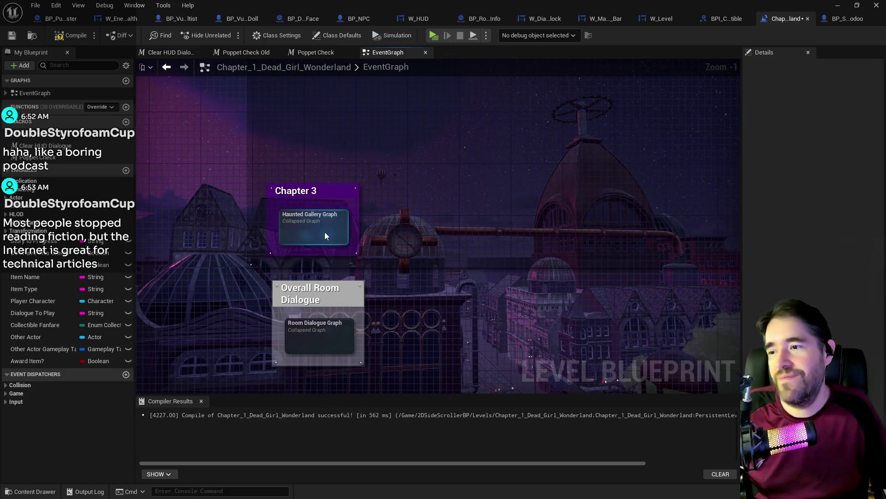
Switch the first item check and collected item to Open The Map; move Outputs into the comment.
double_click(326, 233)
drag(475, 285, 421, 219)
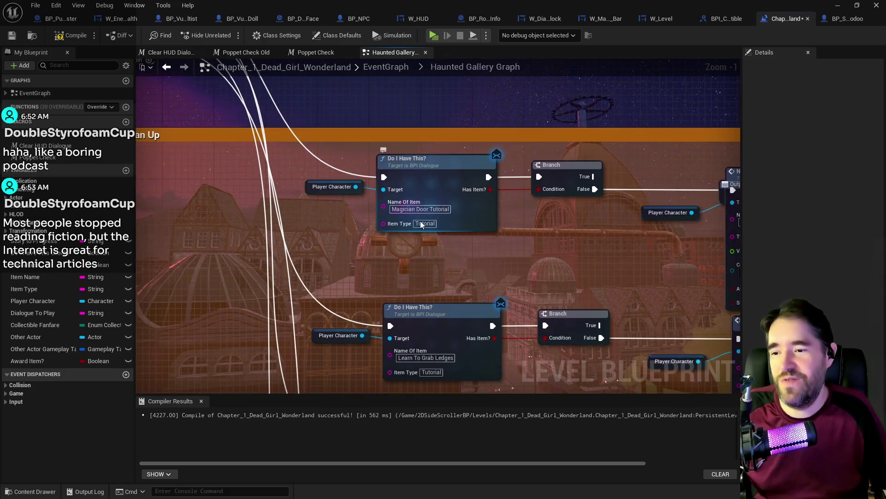
click(422, 209)
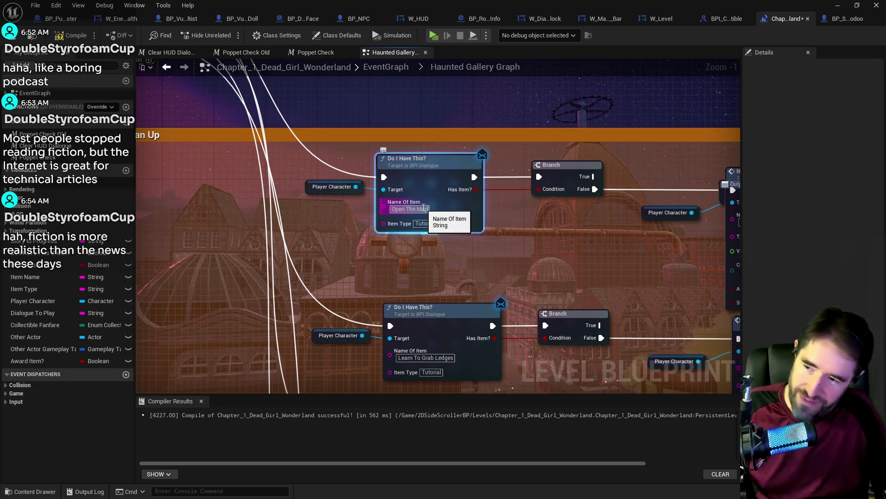
drag(607, 269, 400, 286)
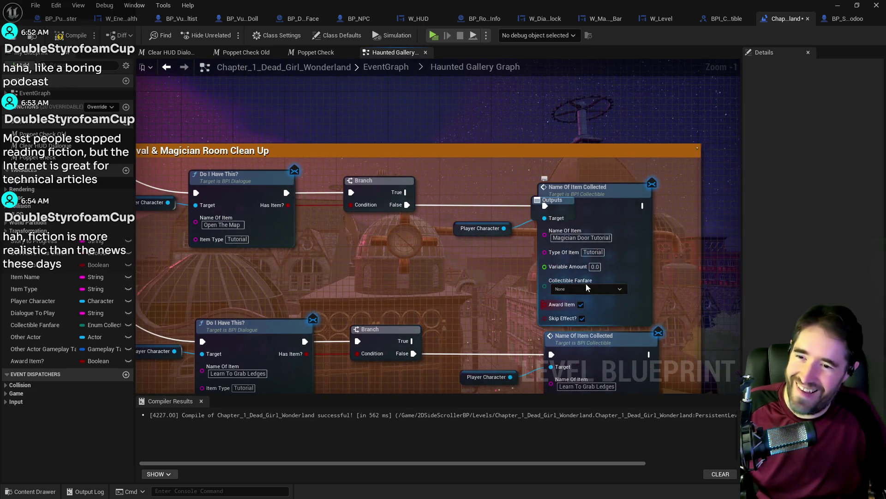
click(595, 239)
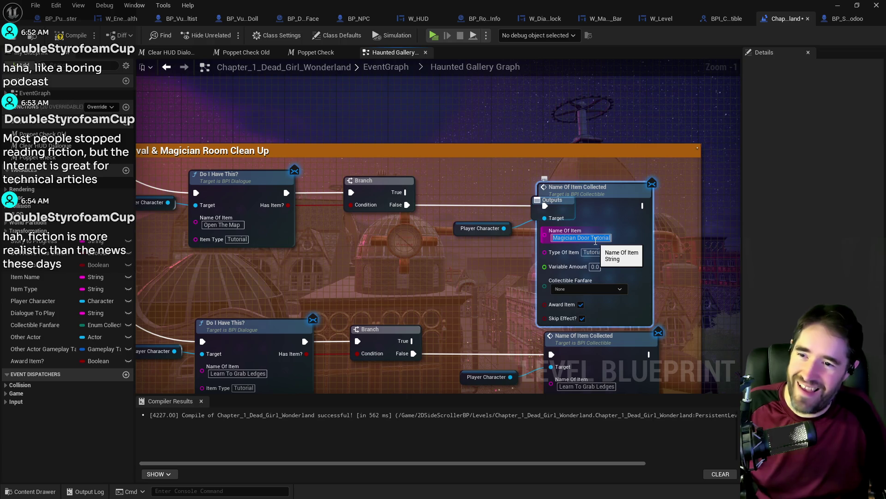
key(ctrl+v)
mouse_move(574, 205)
mouse_down()
mouse_move(644, 193)
mouse_move(768, 146)
mouse_move(622, 172)
mouse_up()
scroll(571, 199, down, 3)
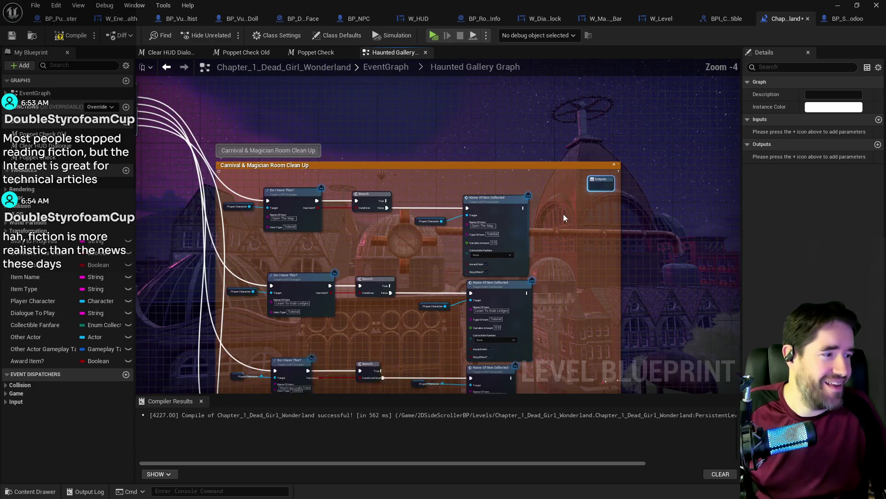
Frame the Carnival & Magician Room Clean Up comment group in view.
scroll(541, 222, down, 4)
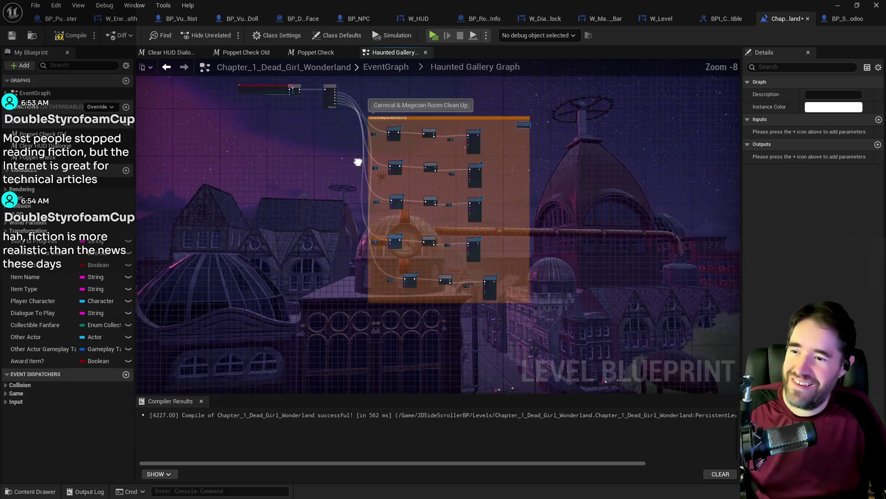
drag(358, 161, 289, 184)
mouse_move(224, 141)
mouse_down()
mouse_move(550, 361)
mouse_move(428, 371)
mouse_up()
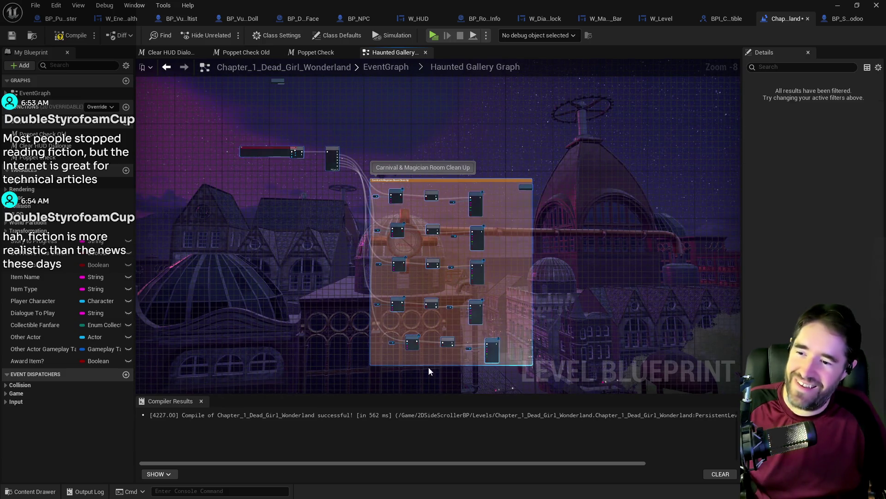
key(f)
click(292, 284)
scroll(304, 296, down, 6)
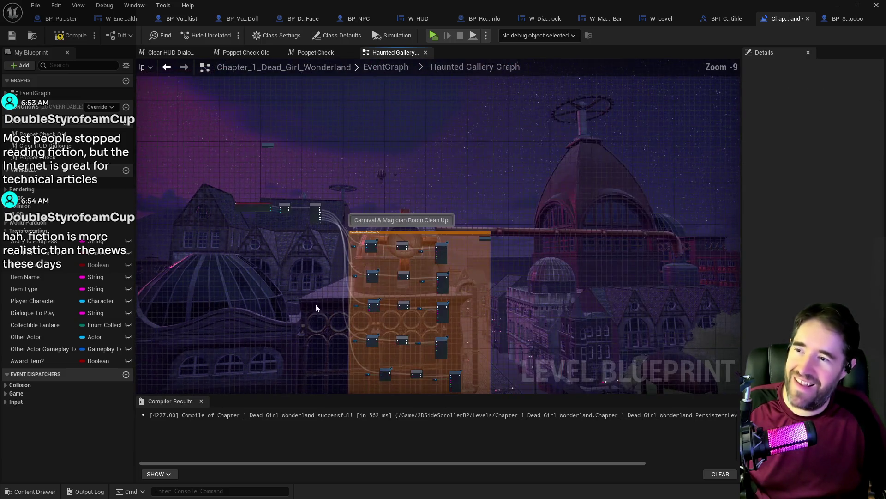
Wrap the Haunted Gallery nodes in a black comment named Haunted Gallery.
mouse_move(226, 170)
mouse_down()
mouse_move(465, 389)
mouse_move(537, 367)
mouse_up()
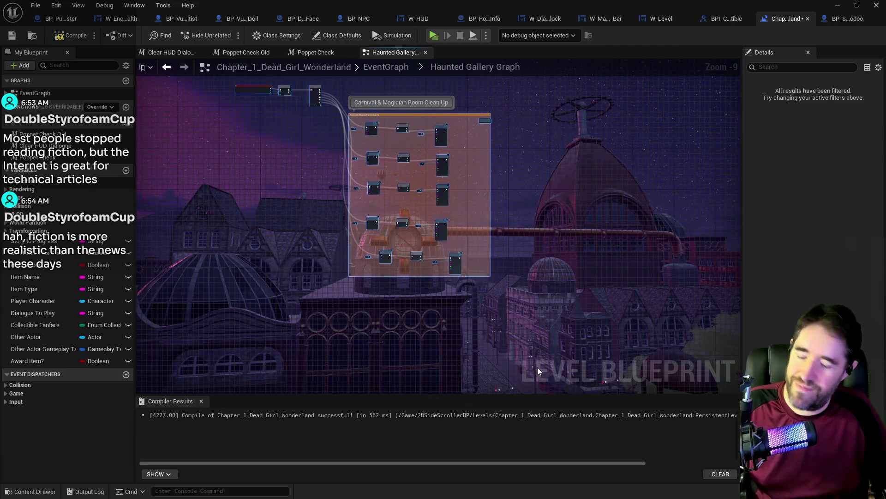
text(cHaunted Gallery)
key(Return)
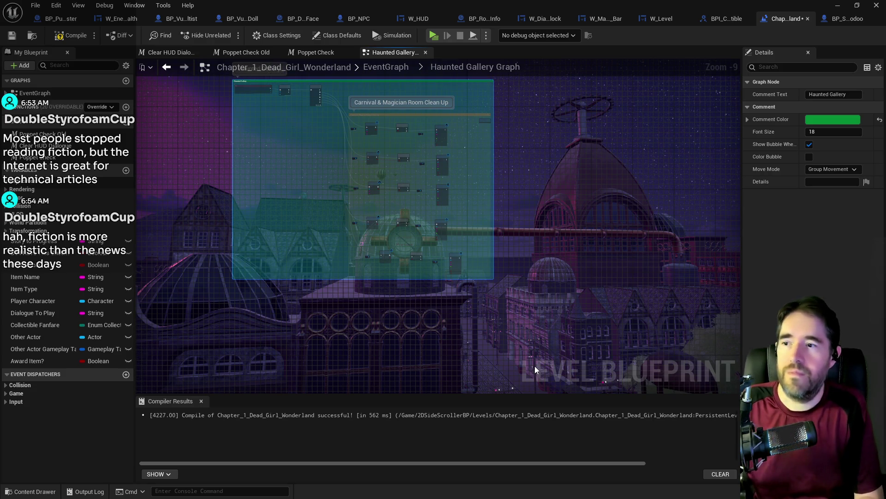
click(813, 119)
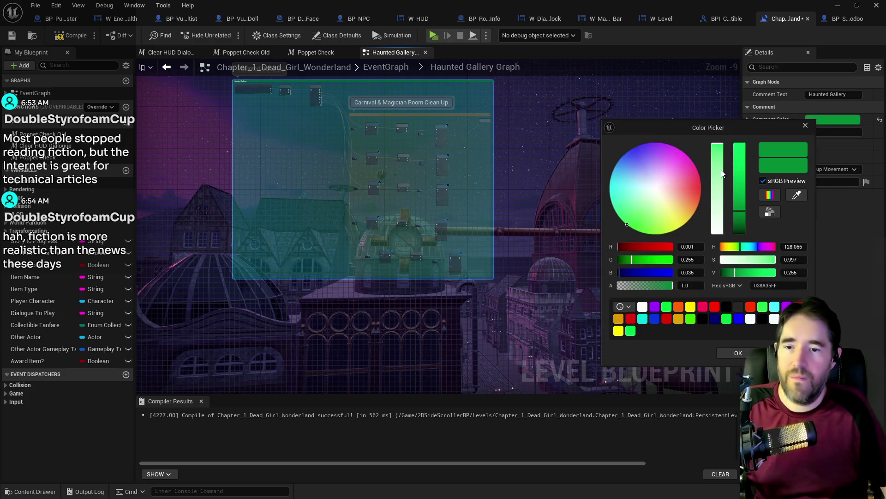
drag(741, 226, 740, 237)
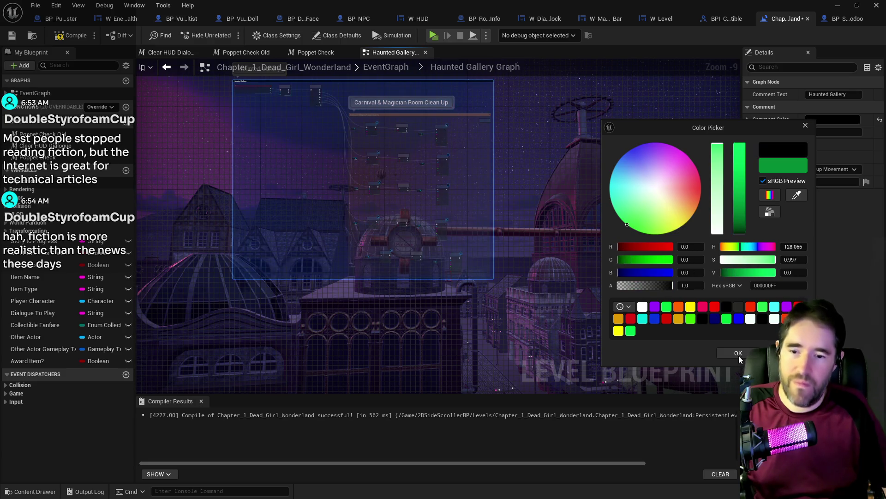
click(739, 354)
click(271, 222)
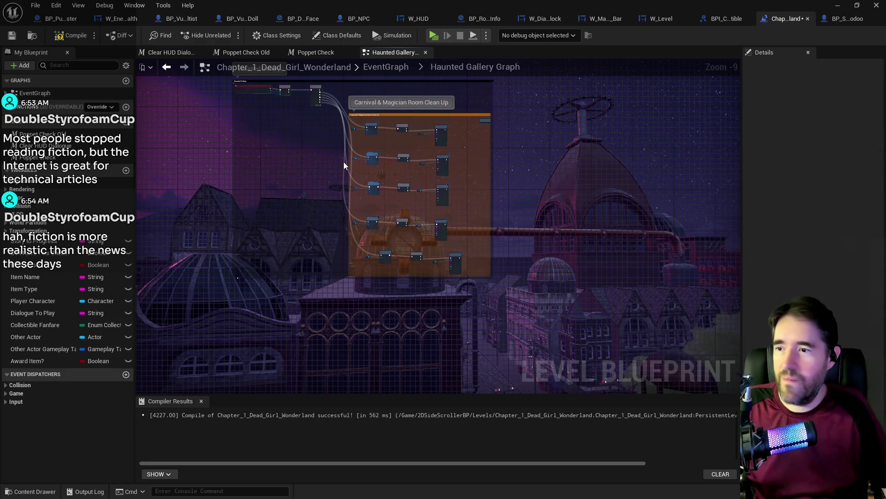
Save the level blueprint and go back up to the main EventGraph.
scroll(343, 165, up, 6)
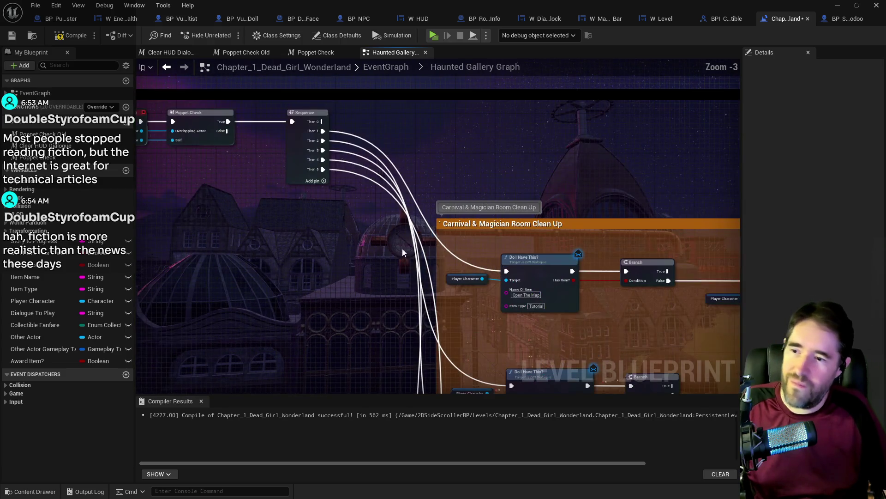
key(ctrl+s)
drag(548, 345, 414, 182)
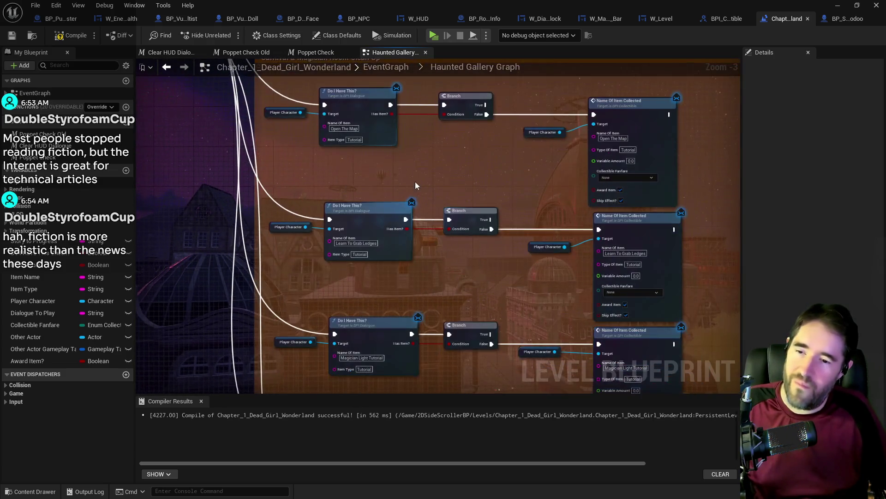
click(381, 72)
scroll(515, 190, up, 4)
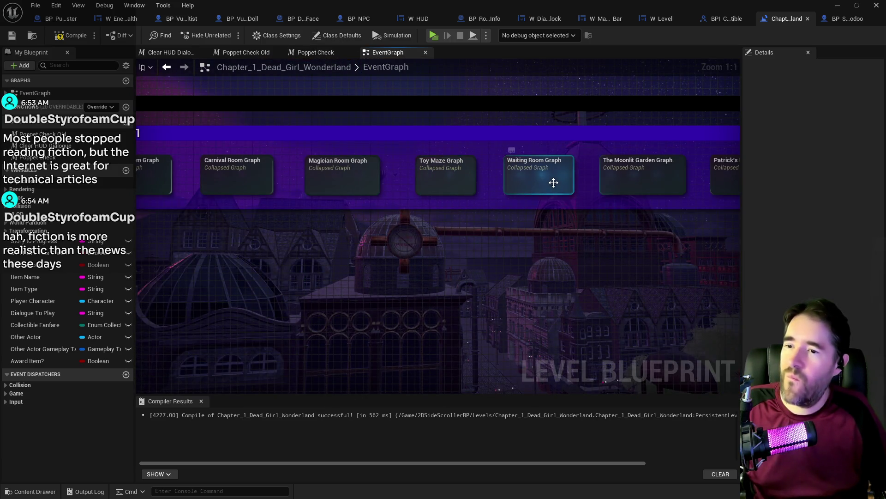
double_click(452, 180)
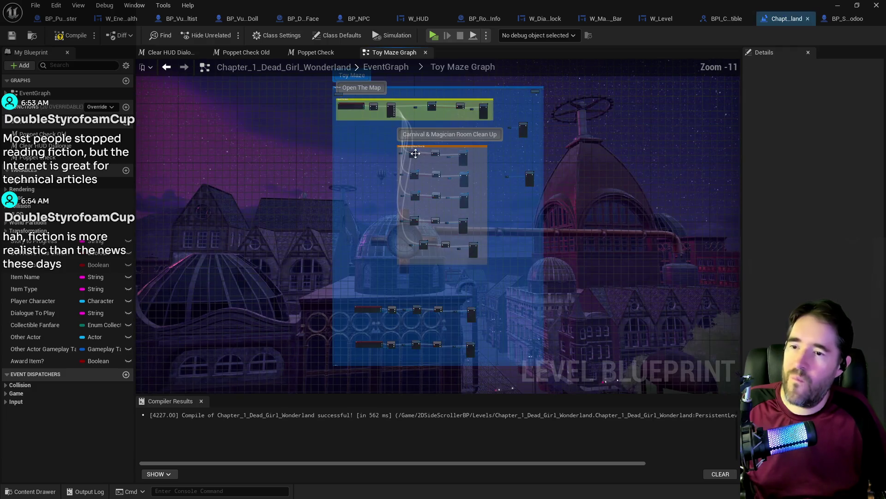
scroll(415, 153, up, 8)
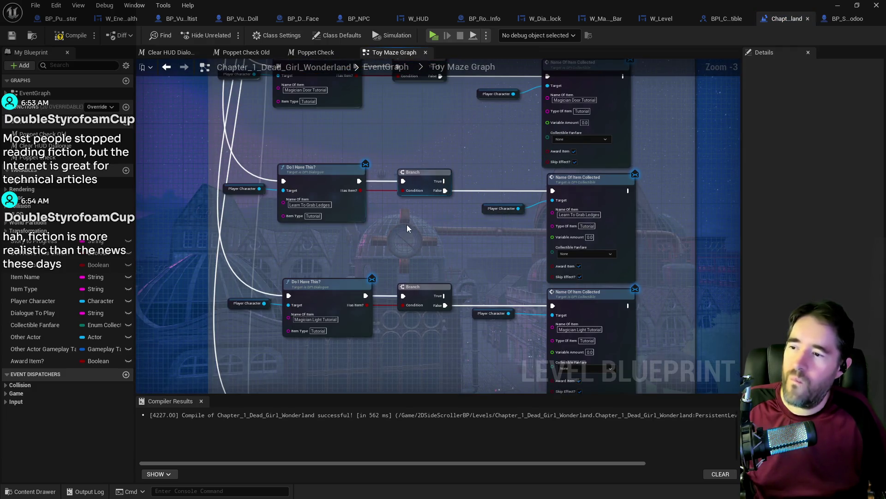
scroll(398, 224, down, 4)
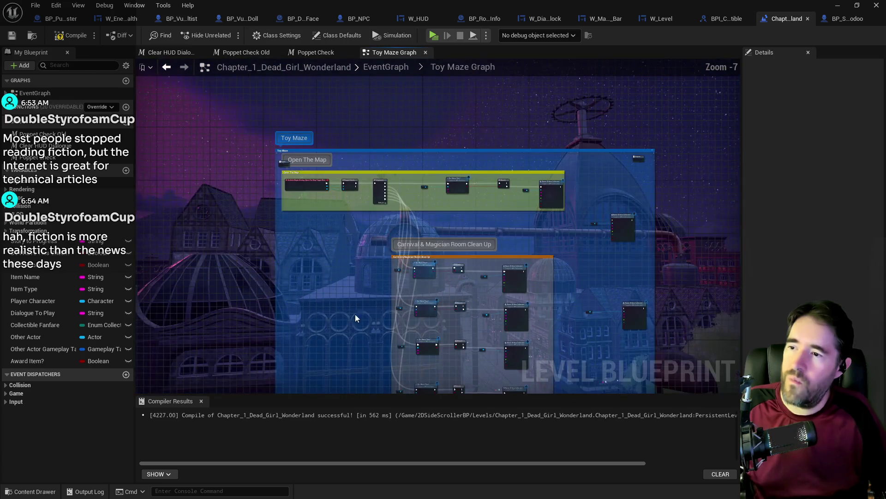
scroll(398, 265, up, 4)
drag(439, 337, 386, 246)
drag(504, 245, 380, 239)
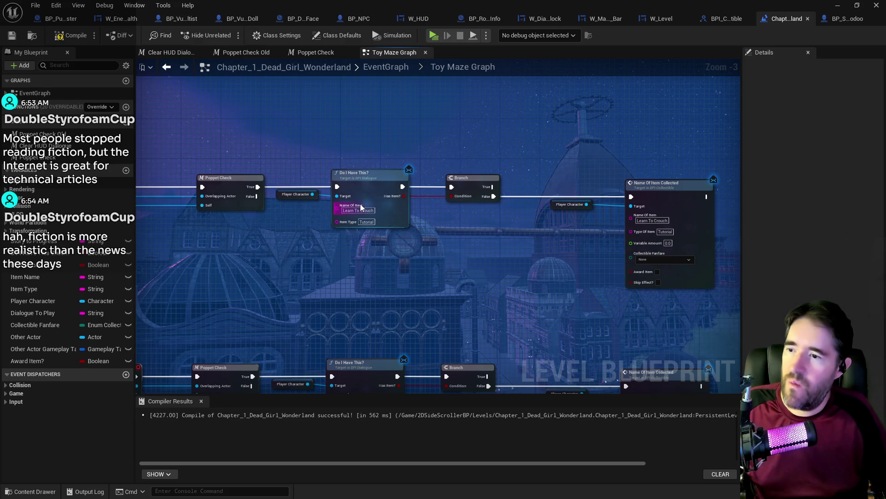
scroll(462, 277, down, 5)
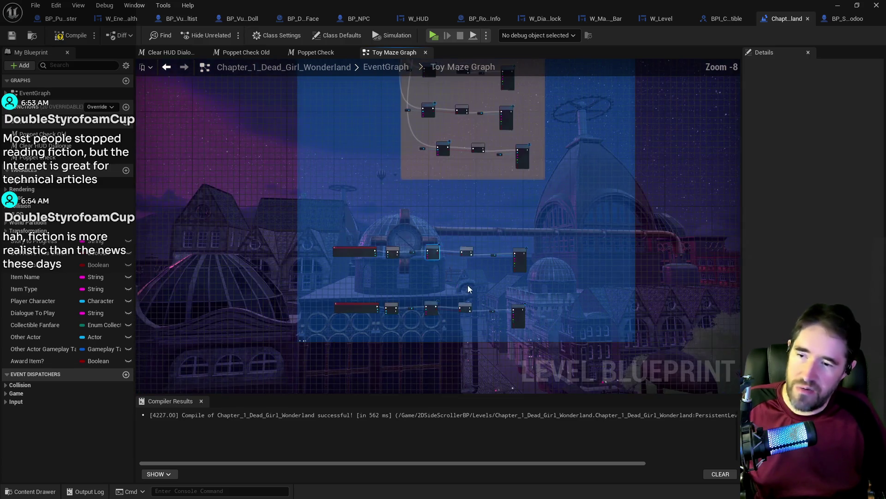
click(393, 67)
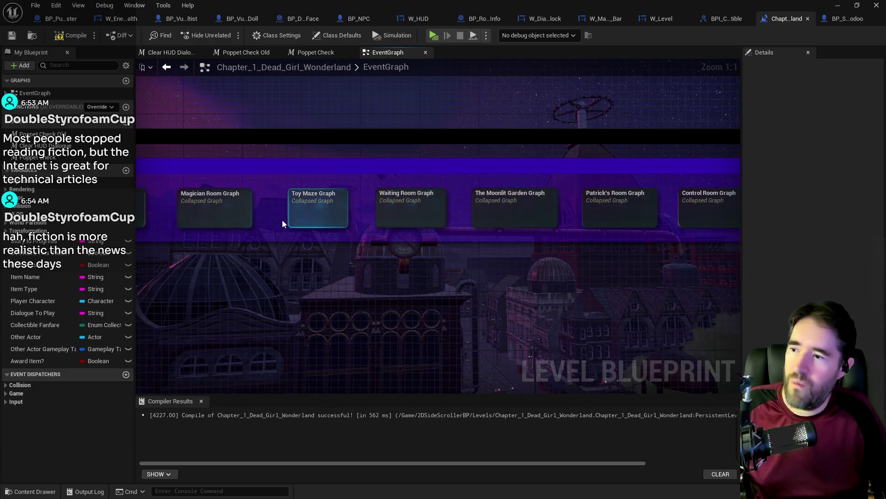
drag(282, 220, 427, 198)
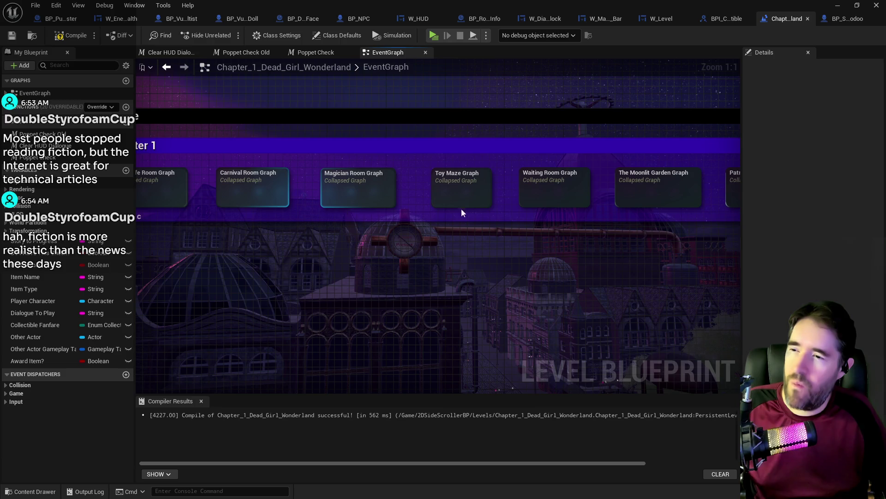
scroll(358, 217, down, 5)
scroll(319, 235, up, 4)
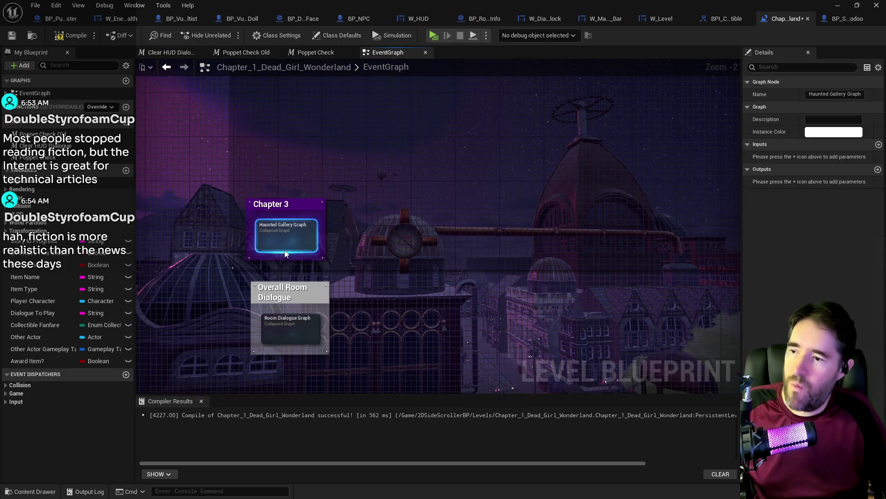
Set the second item check and its collected item to Learn To Crouch.
double_click(319, 235)
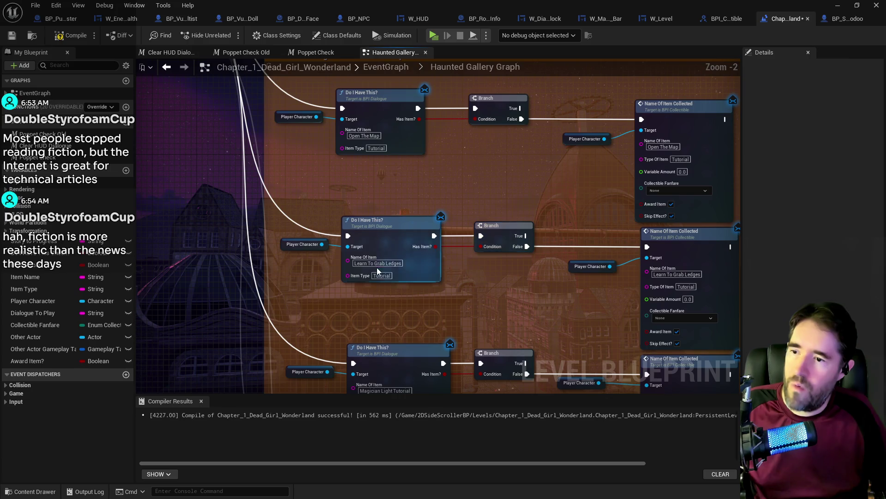
click(378, 263)
text(Learn To Crouch)
drag(481, 280, 422, 281)
click(557, 270)
text(Learn To Crouch)
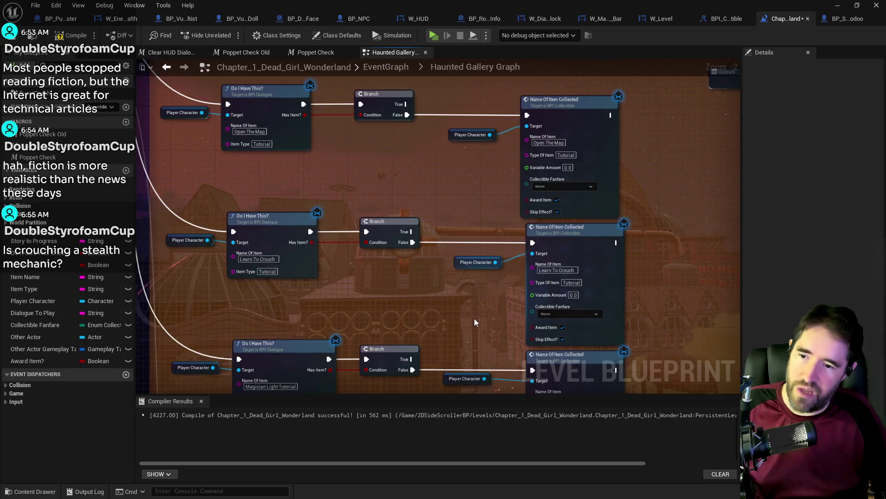
Delete the extra item-check rows and shrink the cleanup comment to fit two rows.
scroll(474, 318, down, 3)
drag(405, 240, 545, 336)
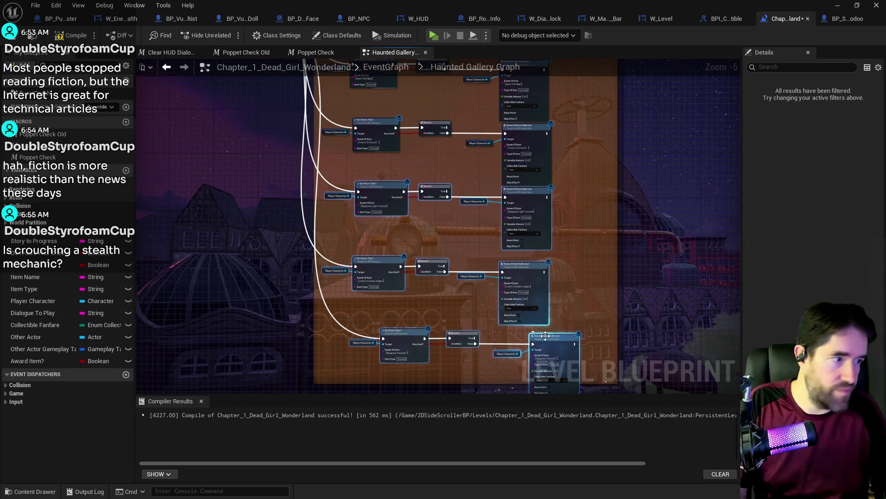
key(Delete)
mouse_move(429, 197)
mouse_down()
mouse_move(495, 340)
mouse_move(450, 250)
mouse_move(495, 212)
mouse_move(509, 313)
mouse_move(490, 202)
mouse_up()
drag(322, 351, 323, 239)
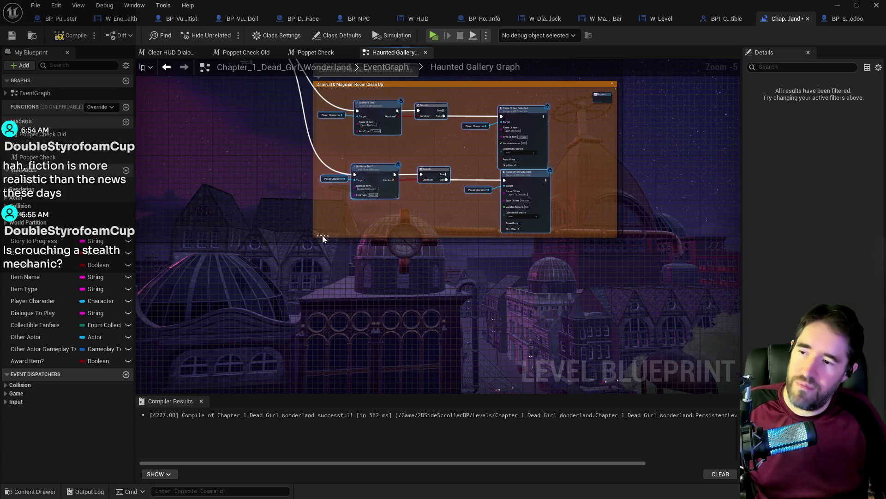
Compile and save the level blueprint.
scroll(289, 236, down, 2)
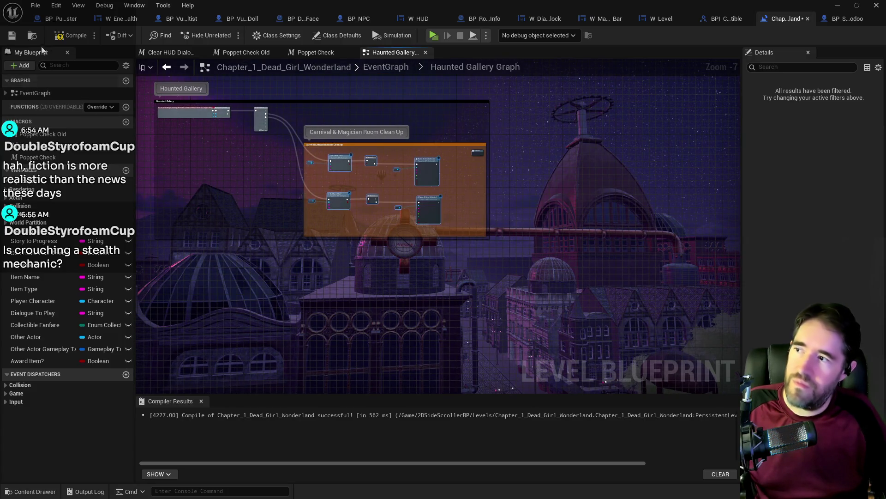
click(60, 39)
click(18, 37)
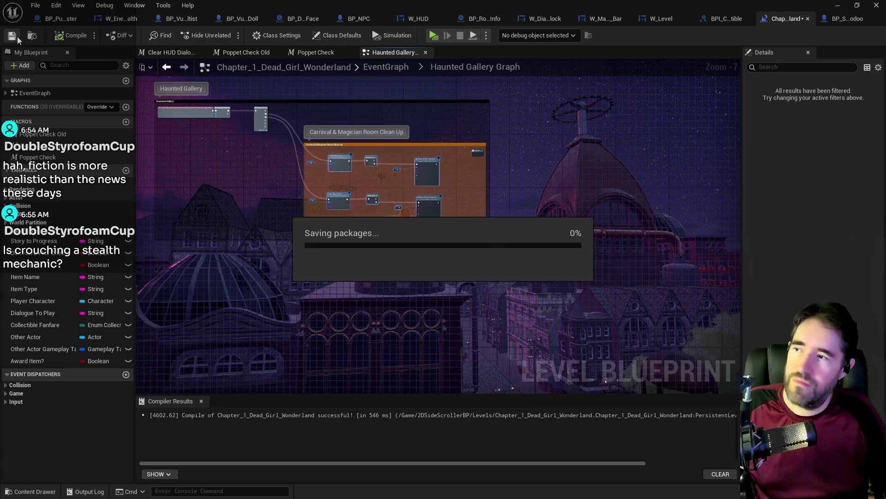
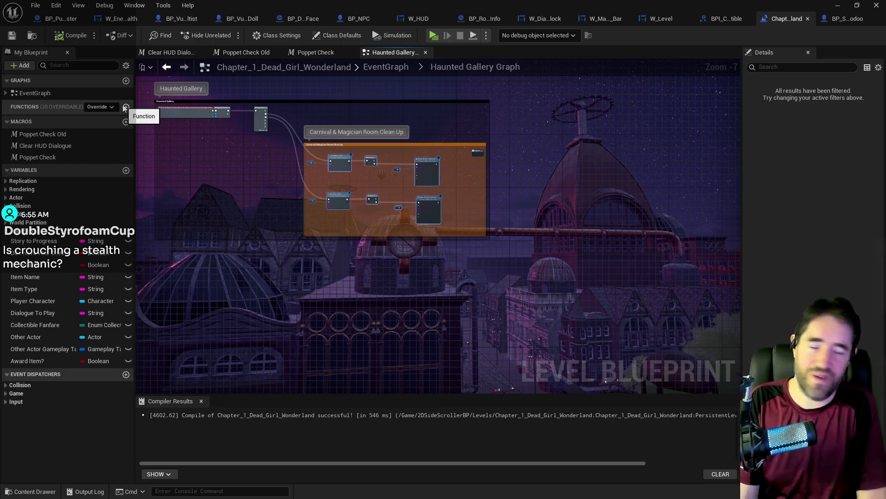
Remove the four extra outputs from the Haunted Gallery Sequence node, leaving only Then 0 and Then 1.
scroll(259, 115, up, 6)
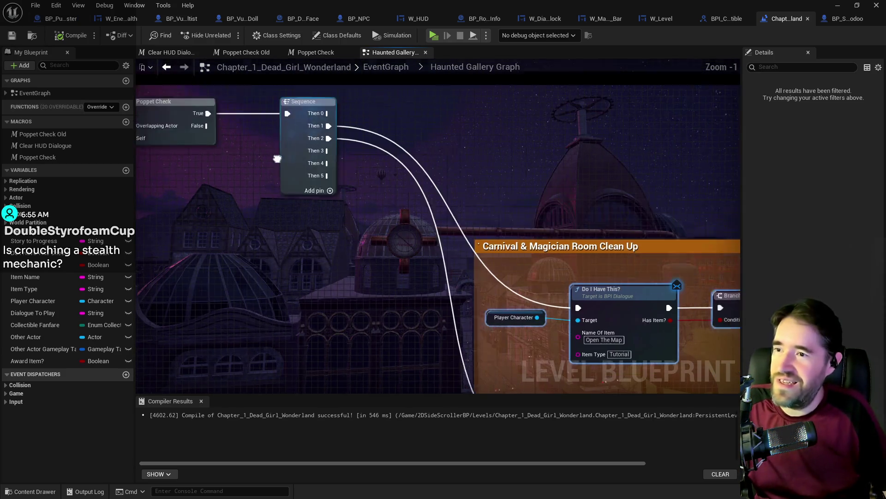
right_click(320, 128)
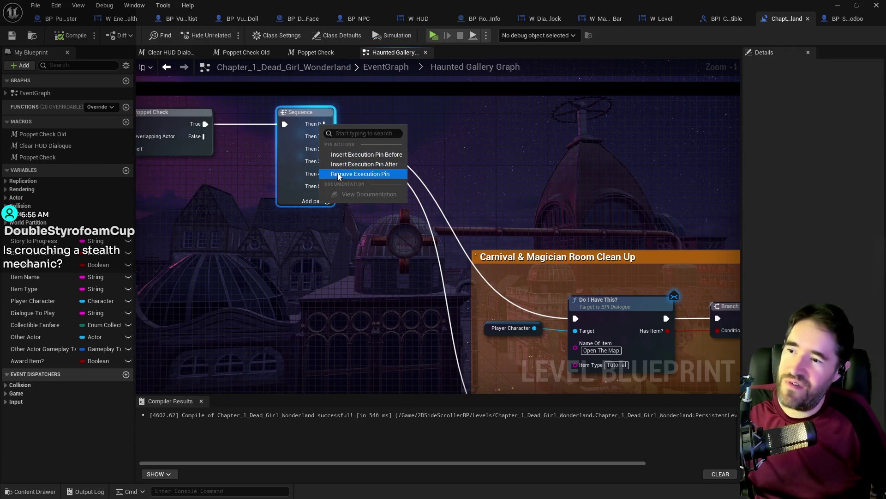
click(351, 173)
right_click(315, 153)
click(355, 199)
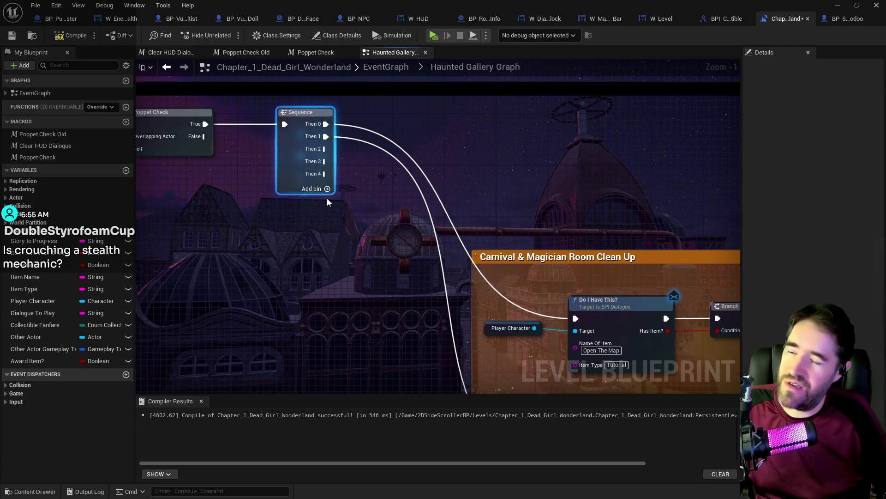
right_click(314, 153)
click(356, 199)
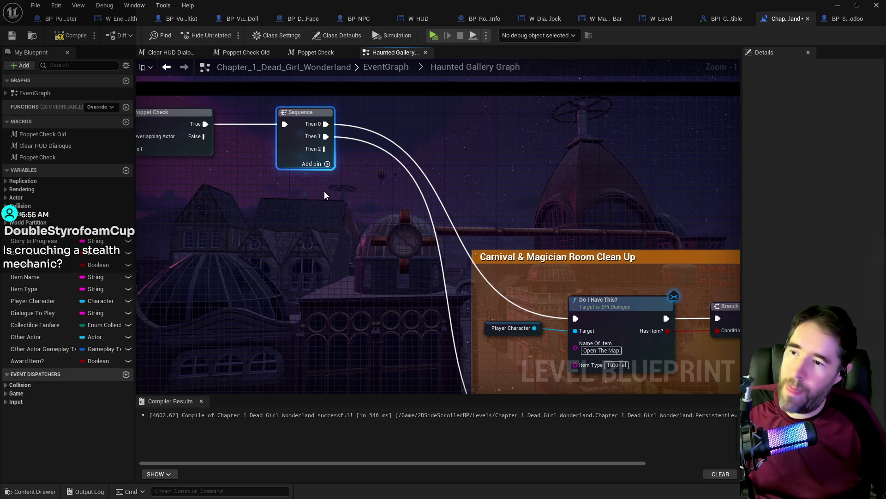
right_click(317, 152)
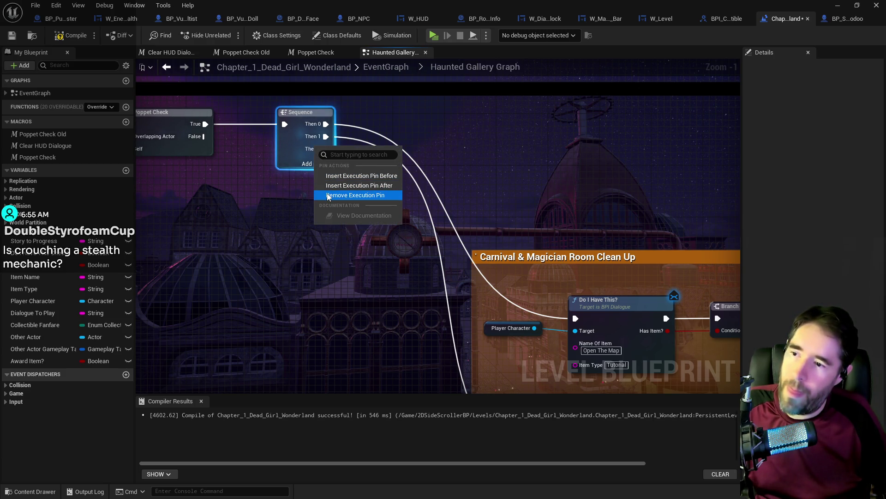
click(355, 194)
scroll(325, 210, down, 4)
Save, compile with F7 and re-save the level blueprint, then move its editor aside to reveal the level.
key(ctrl+s)
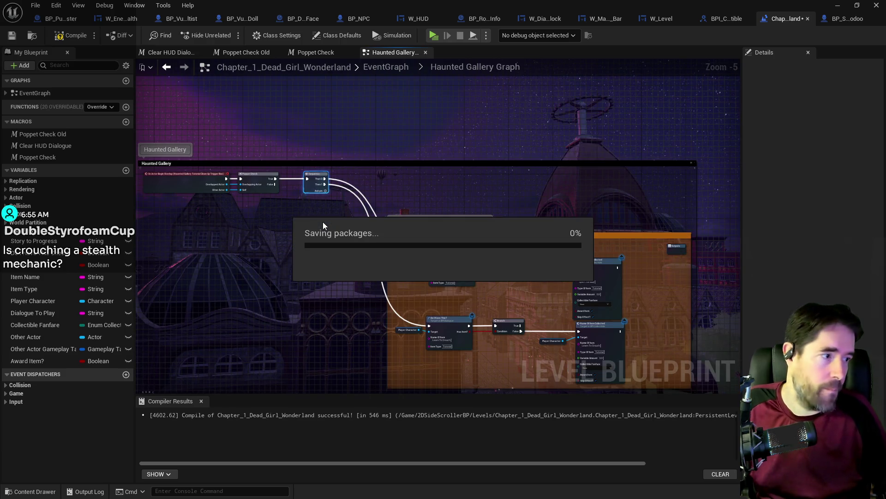
drag(535, 309, 454, 246)
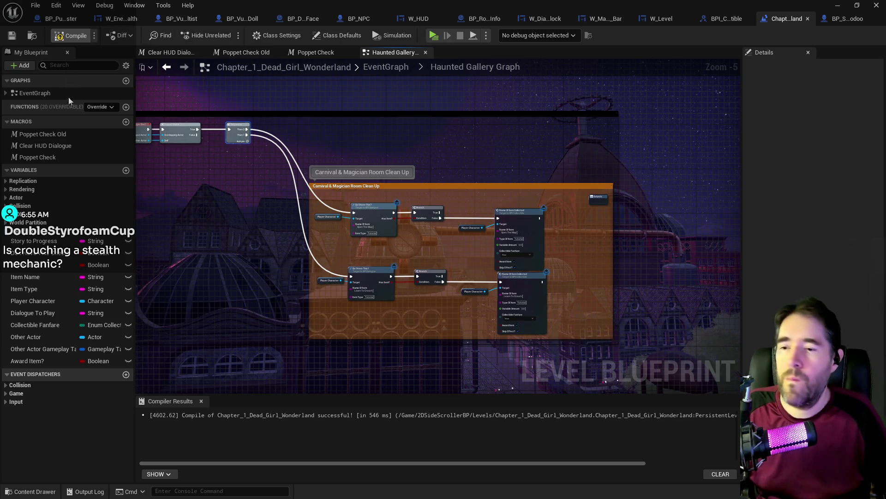
key(F7)
key(ctrl+s)
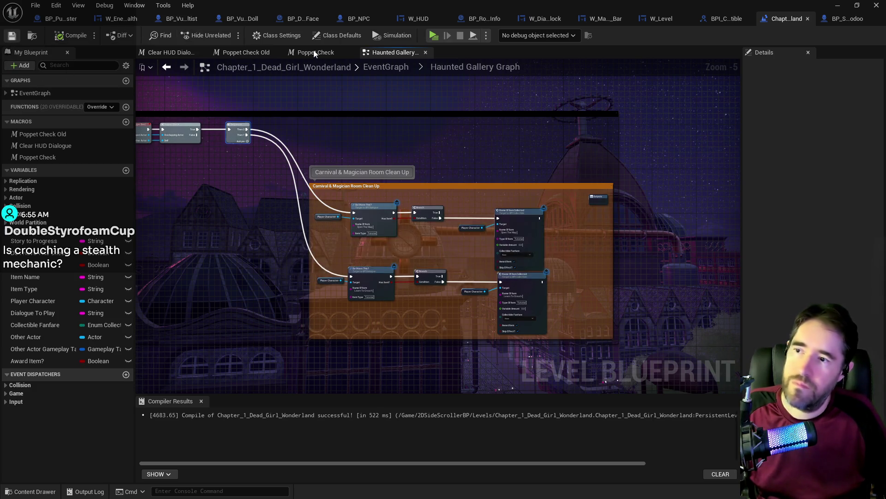
mouse_move(323, 7)
mouse_down()
mouse_move(643, 50)
mouse_move(885, 70)
mouse_up()
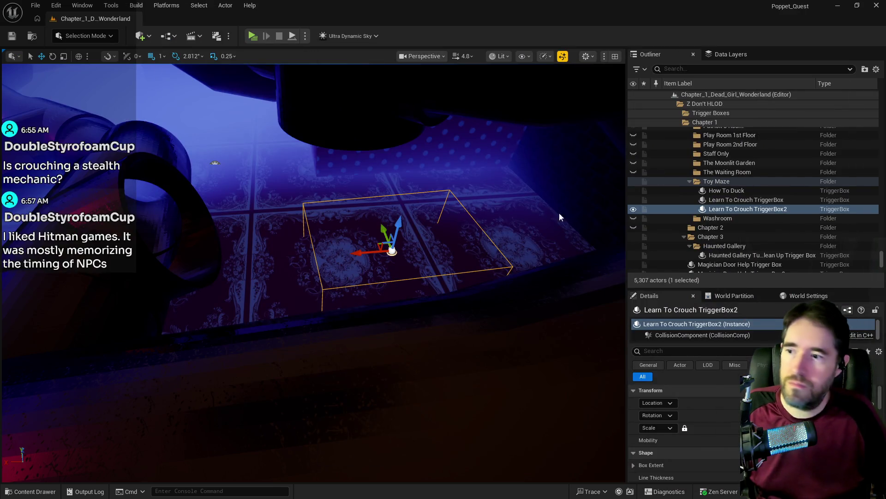
Fly the viewport into the Toy Maze room and select the trigger box in the dotted corridor.
mouse_move(560, 217)
mouse_down()
mouse_move(560, 189)
mouse_move(559, 217)
mouse_move(559, 194)
mouse_move(560, 207)
mouse_up()
mouse_move(426, 244)
mouse_down()
mouse_move(426, 235)
mouse_move(426, 244)
mouse_up()
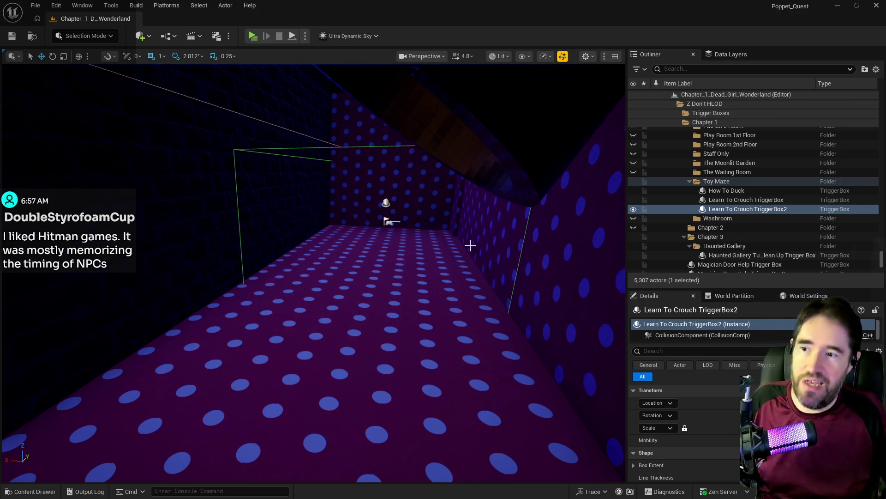
click(521, 248)
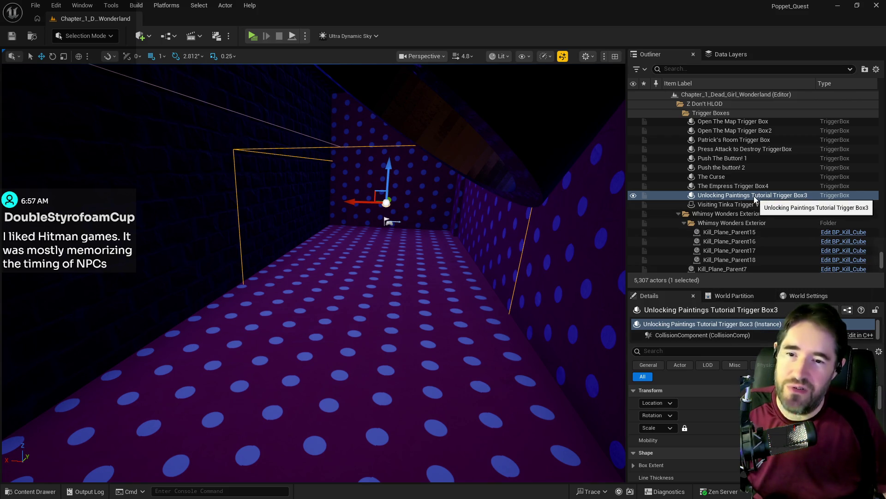
drag(316, 87, 316, 88)
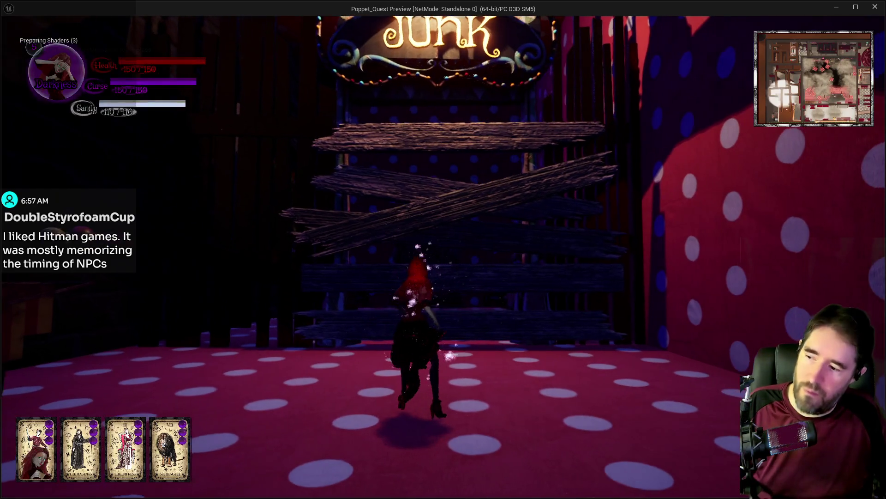
Smash the barricade's painting blocker, then run down the dotted corridor toward the round hole.
key(s)
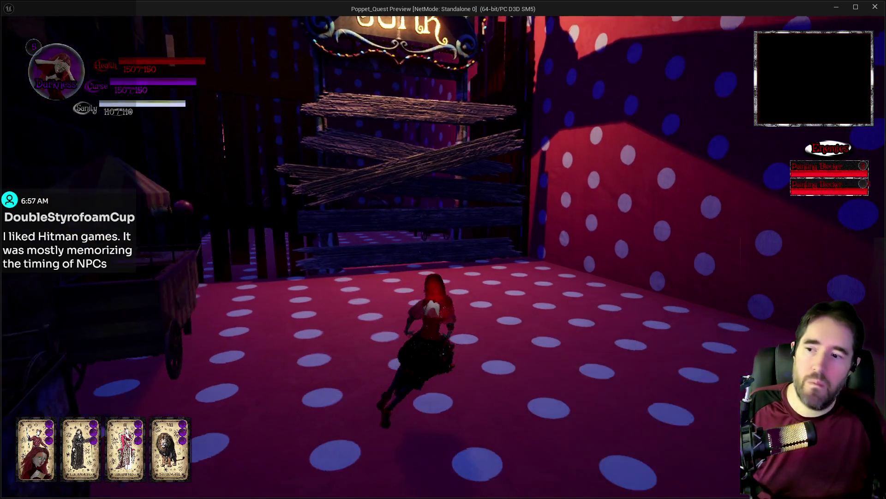
key(w)
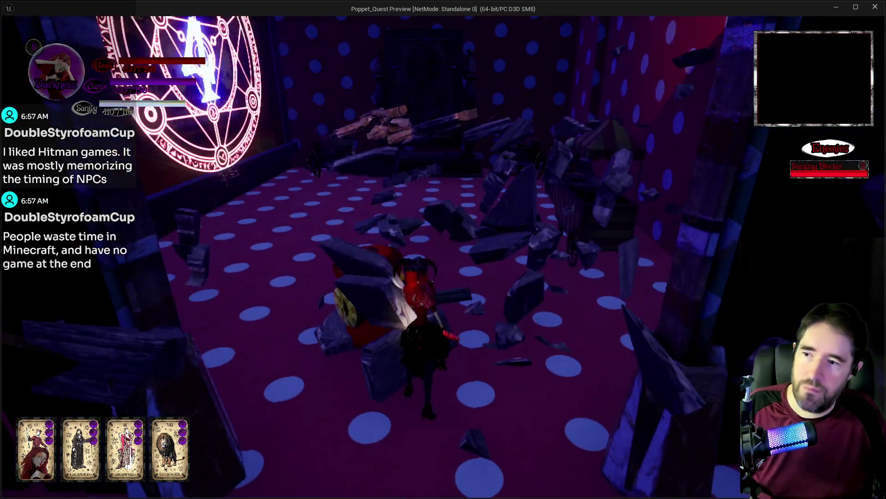
key(w)
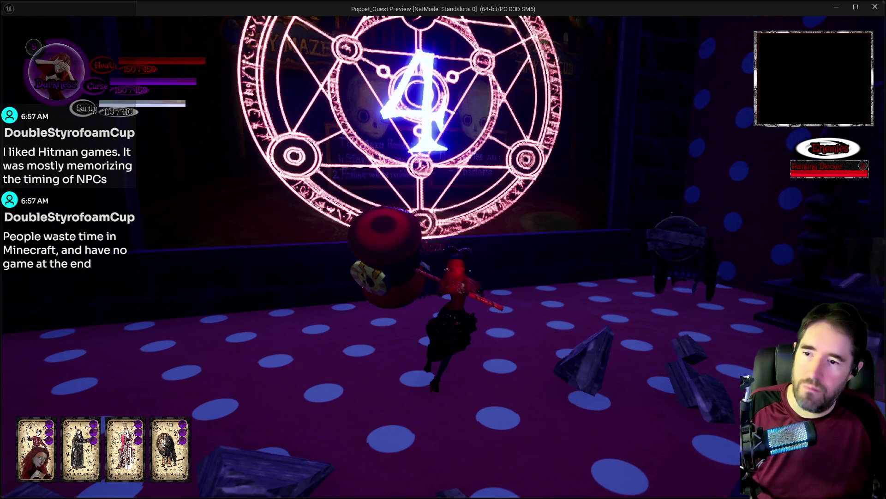
key(s)
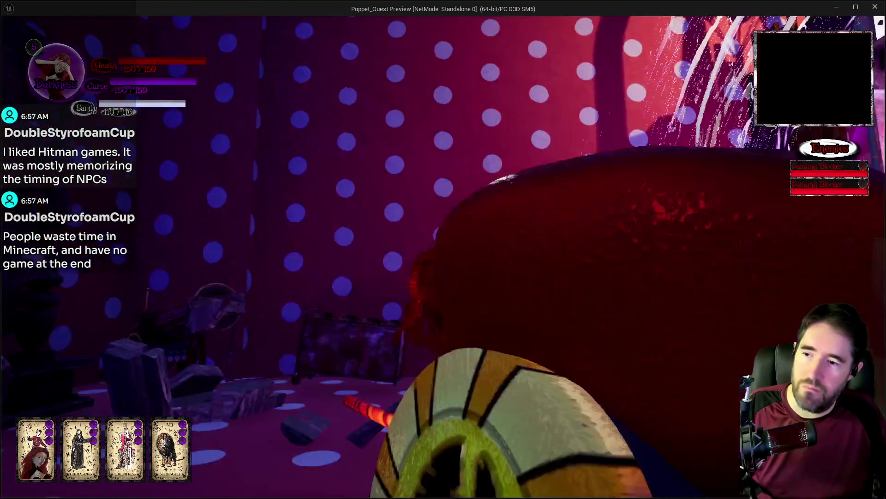
key(w)
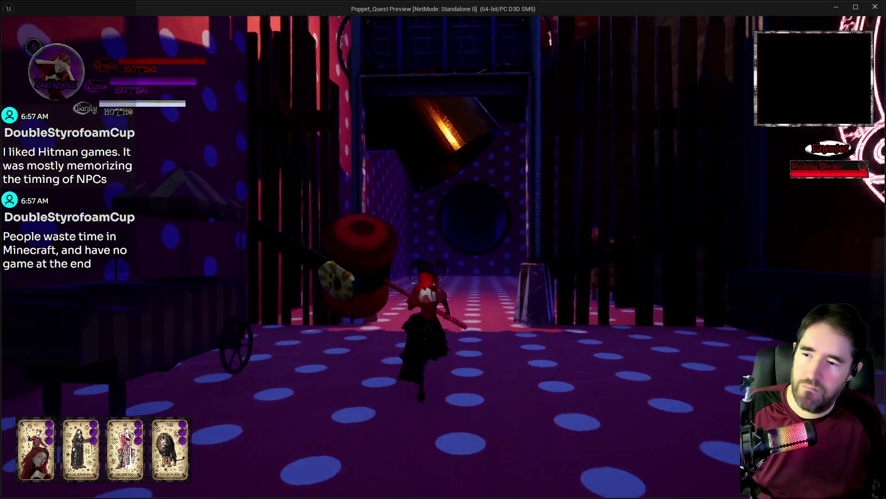
key(w)
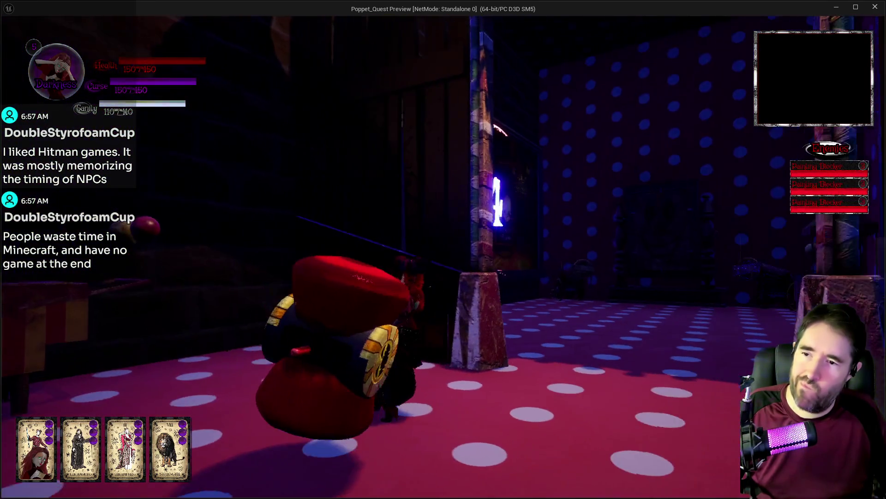
key(s)
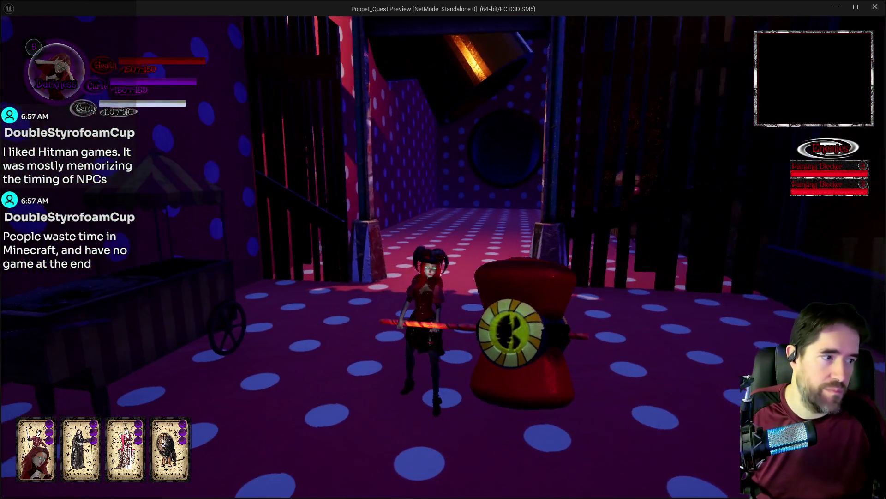
key(s)
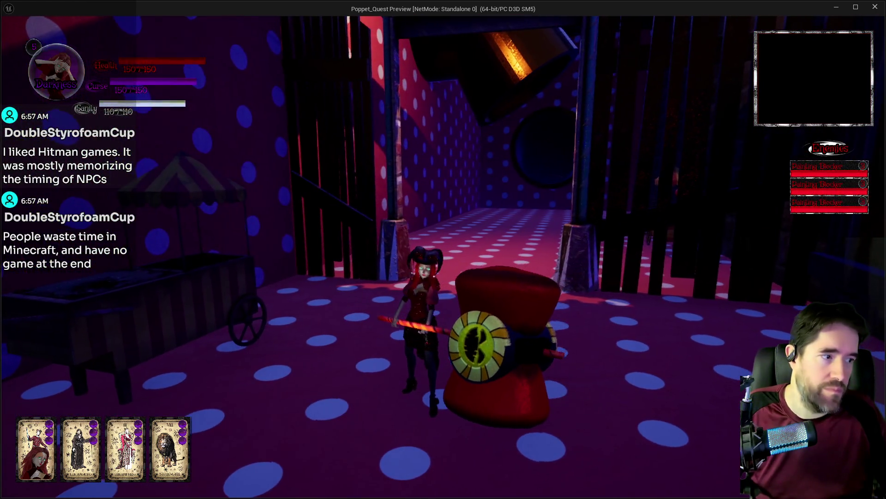
key(w)
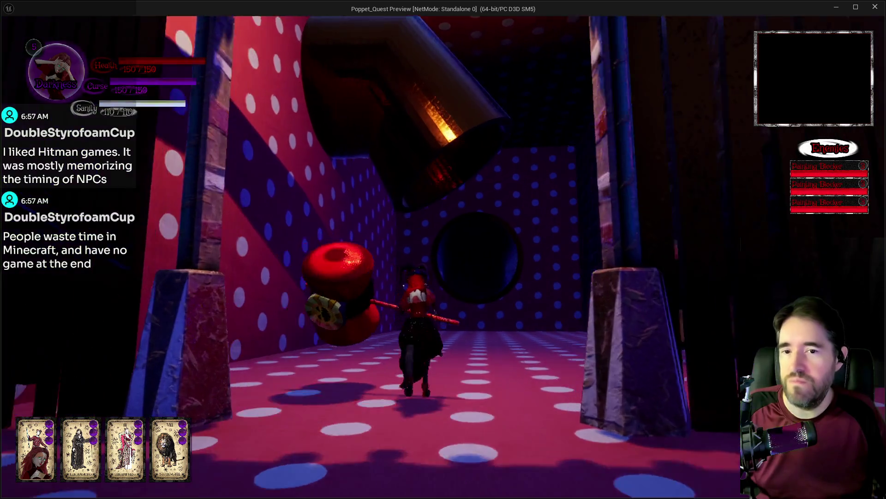
key(w)
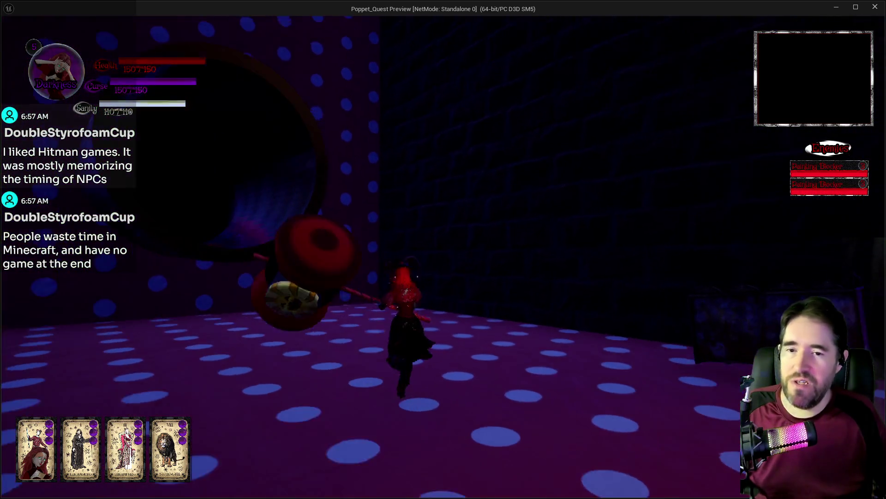
Run under the JUNK archway, through the polka-dot room and dark tunnel past the Toy Maze rules sign.
key(d)
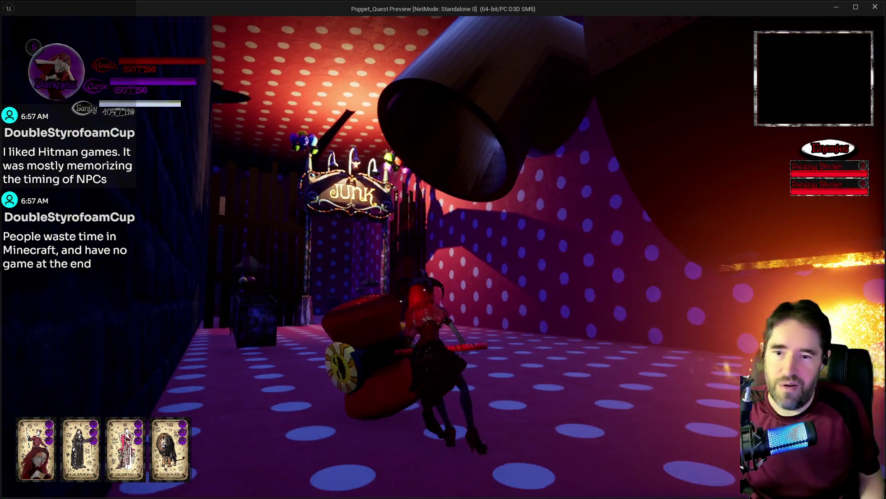
key(w)
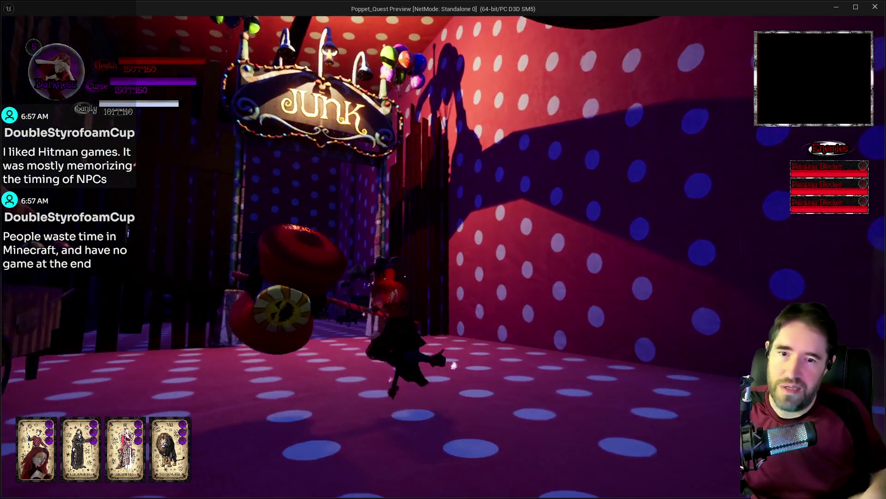
key(w)
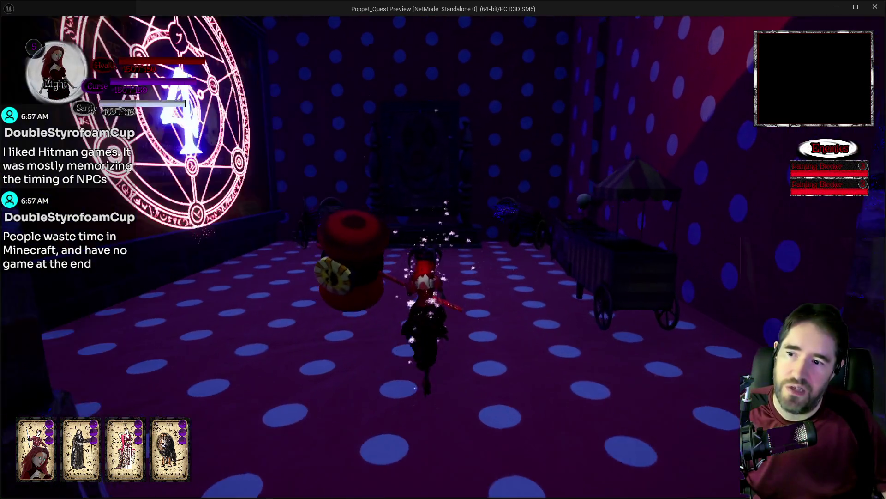
key(s)
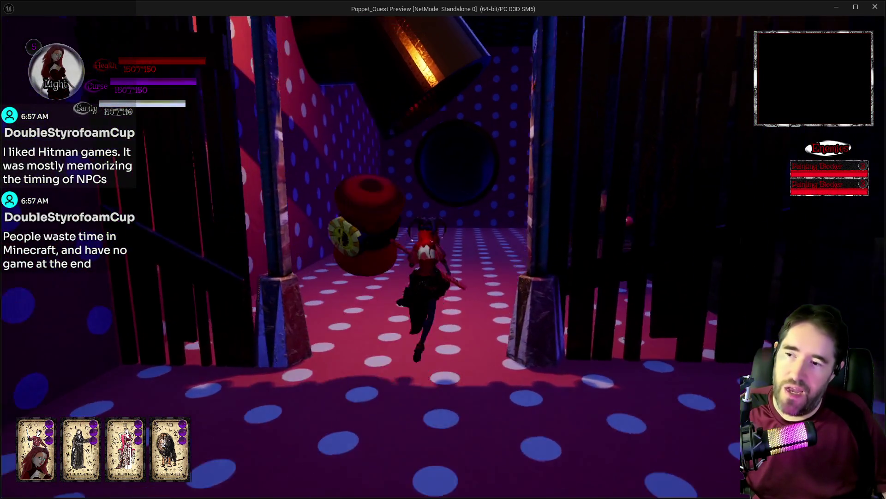
key(w)
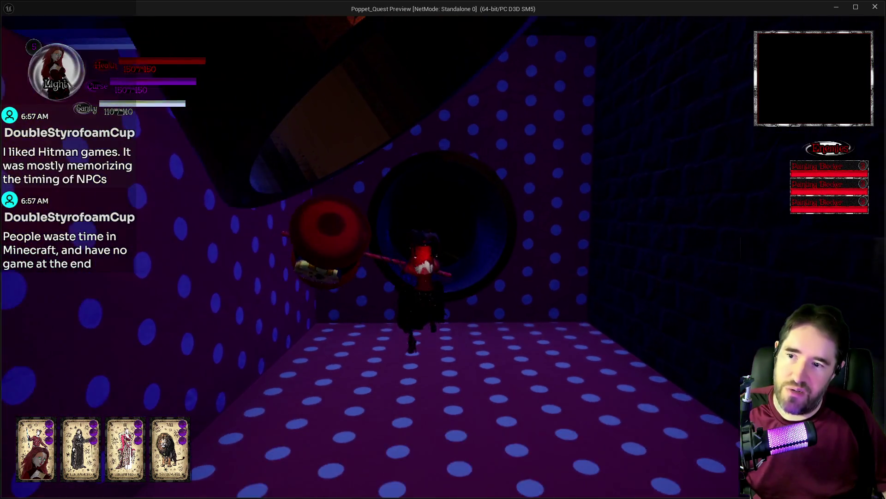
key(w)
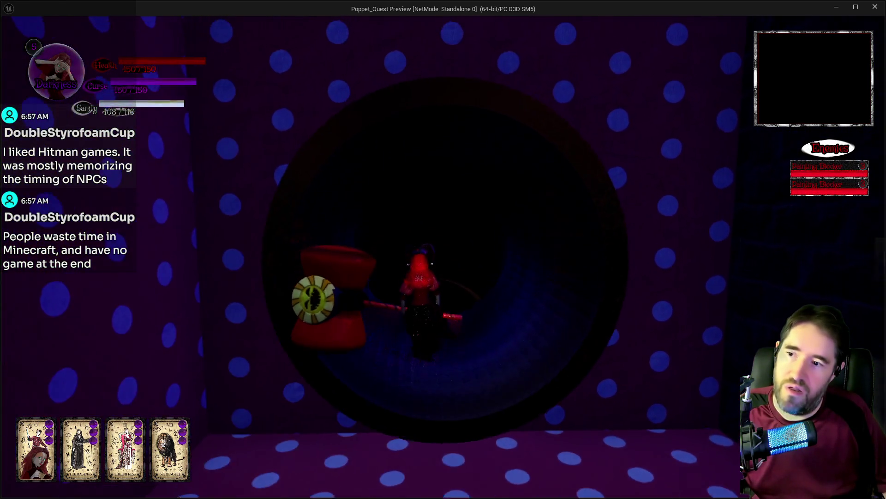
key(w)
key(w)
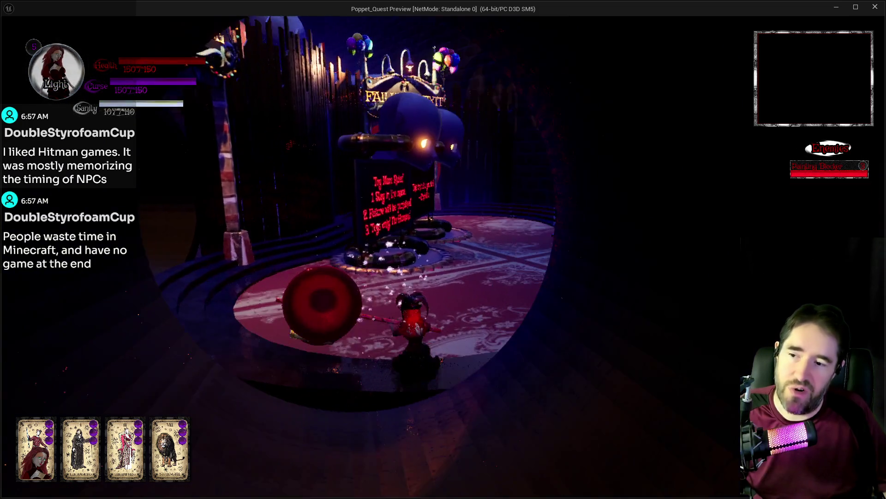
key(w)
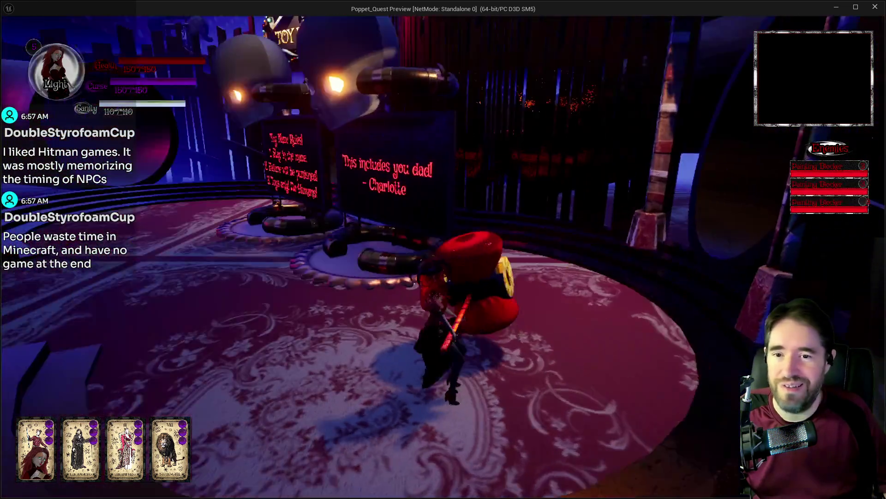
key(w)
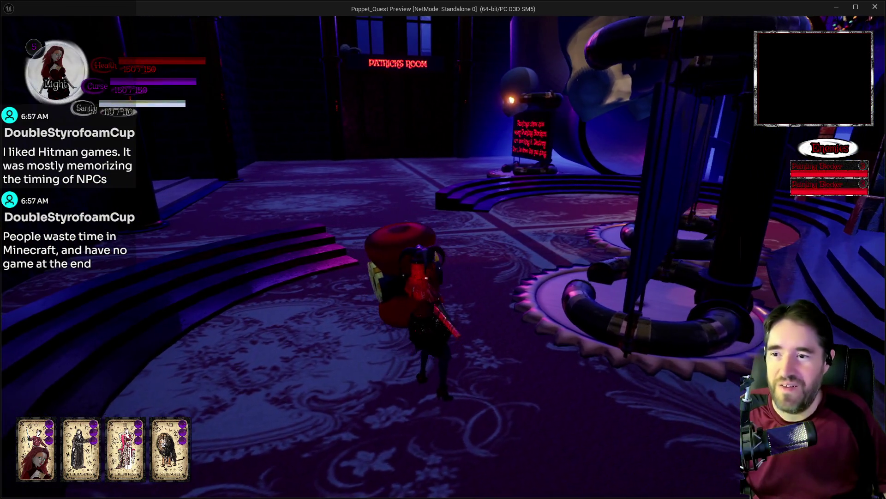
key(s)
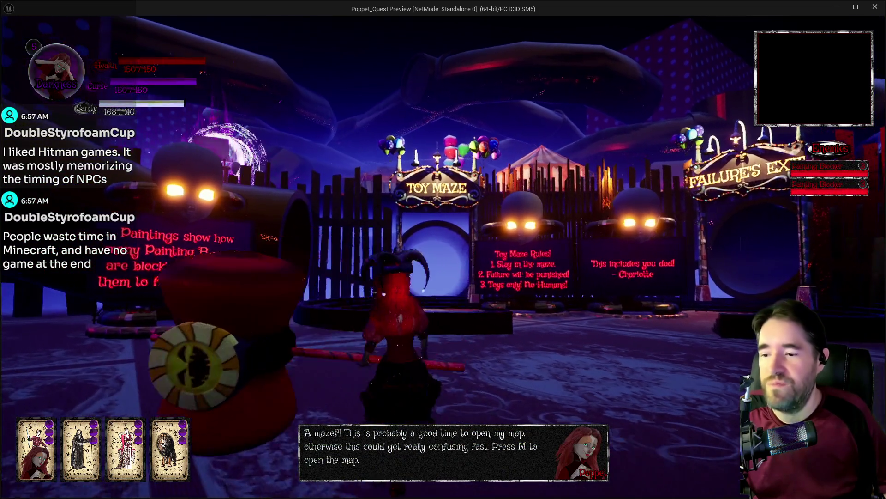
Run between Patrick's Room and Failure's Exit, passing the pipes and the Painting Blockers sign.
key(w)
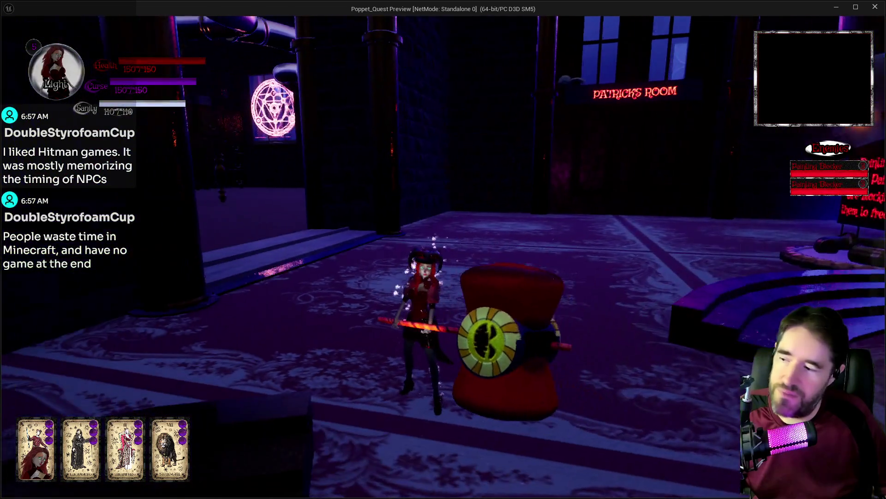
key(w)
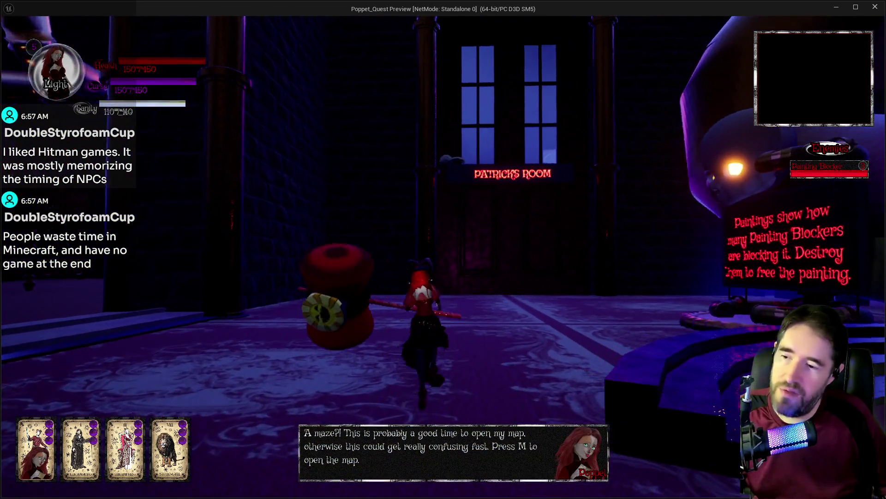
key(w)
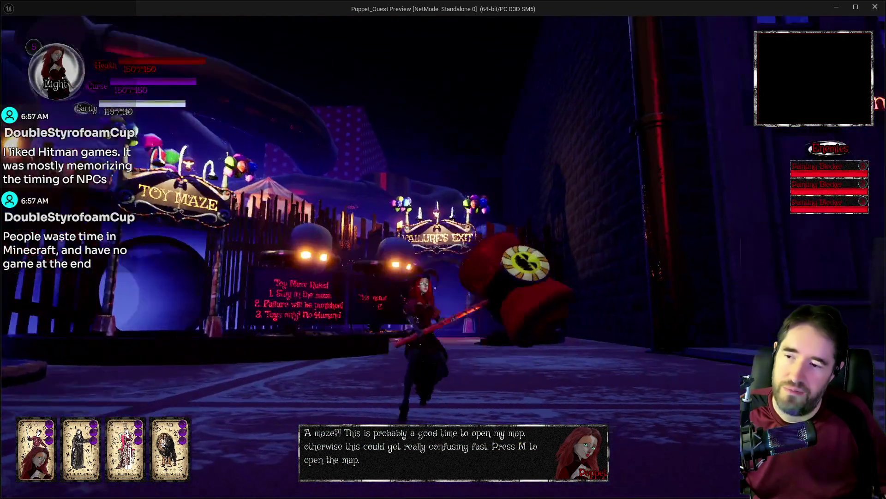
key(w)
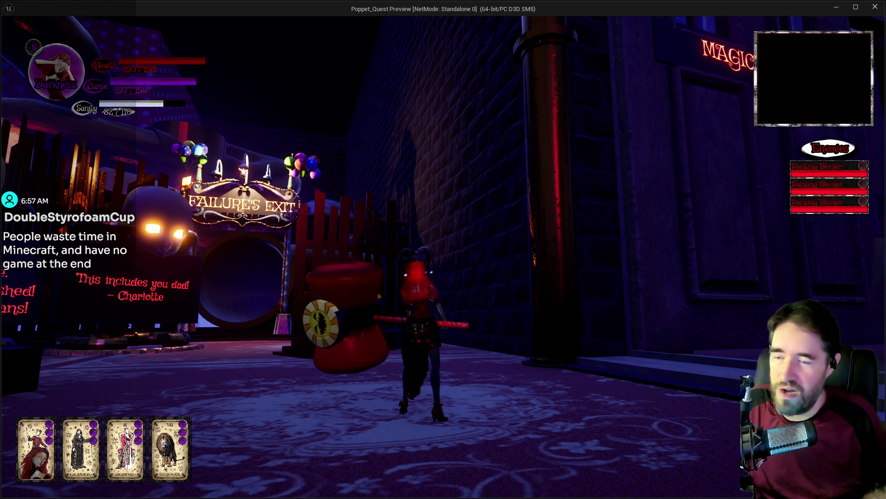
key(w)
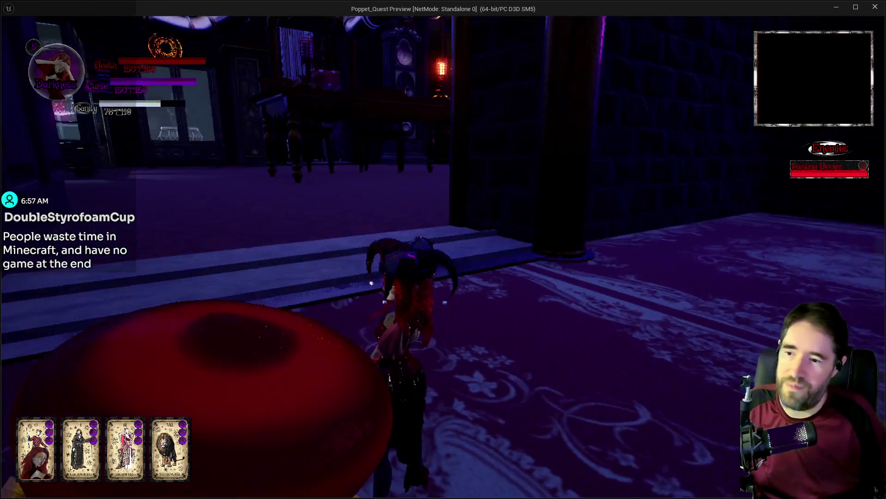
key(w)
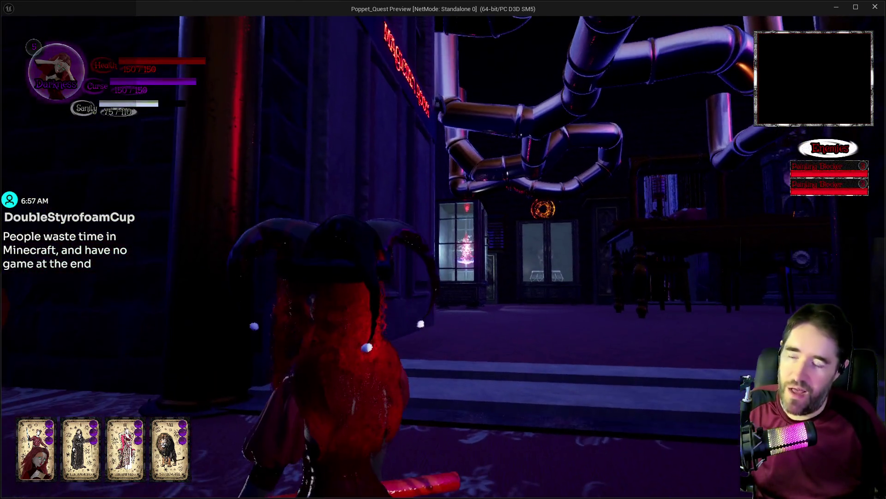
key(w)
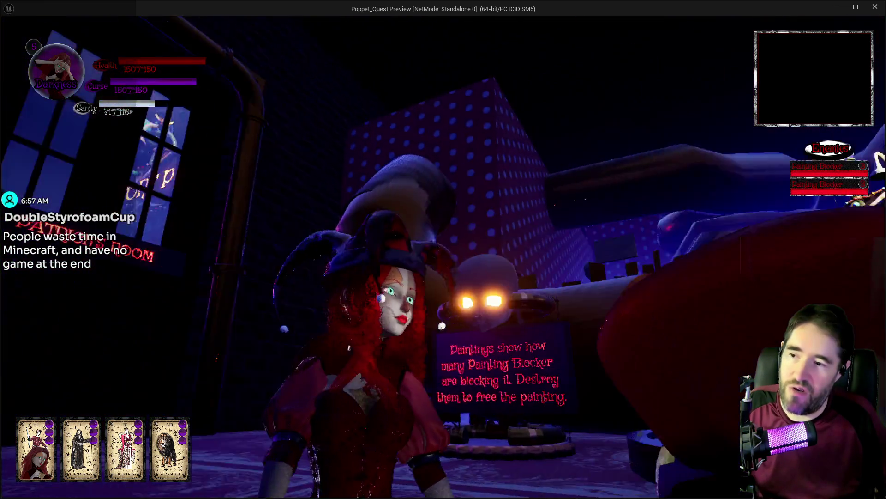
key(w)
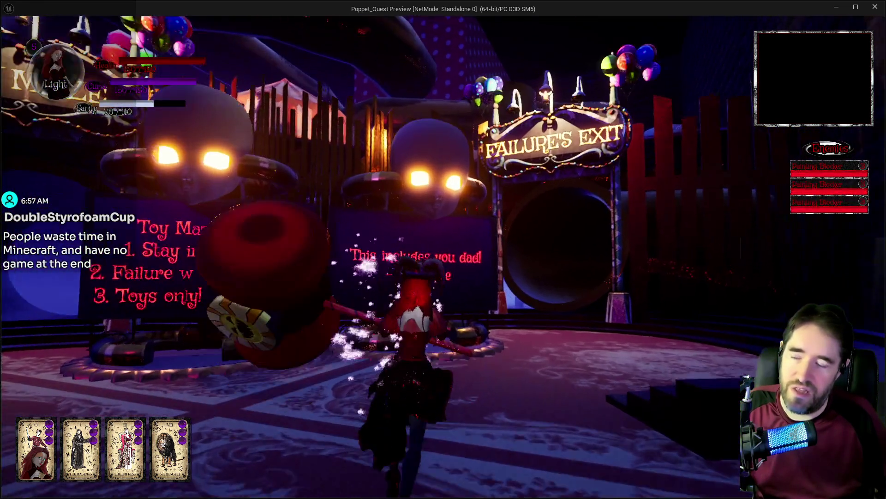
key(w)
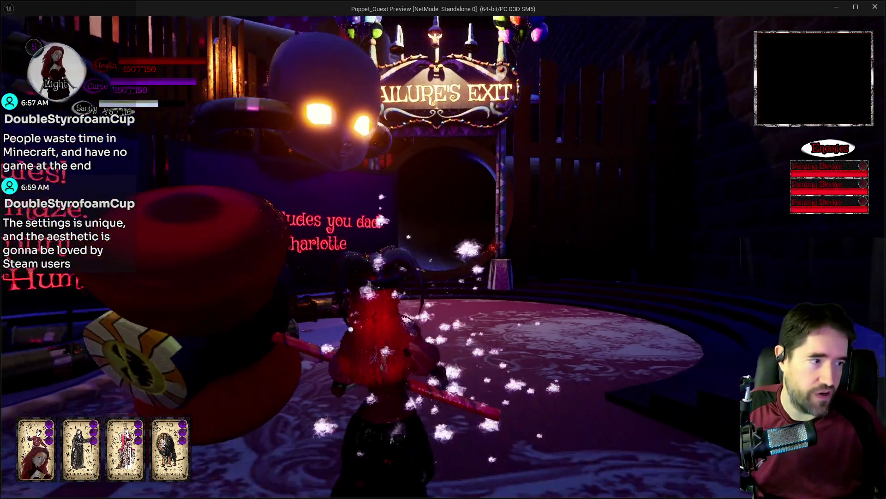
key(w)
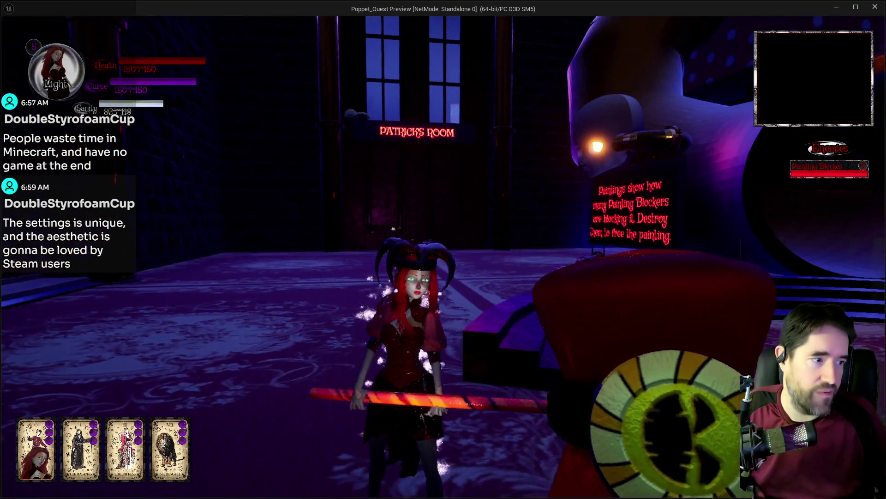
key(w)
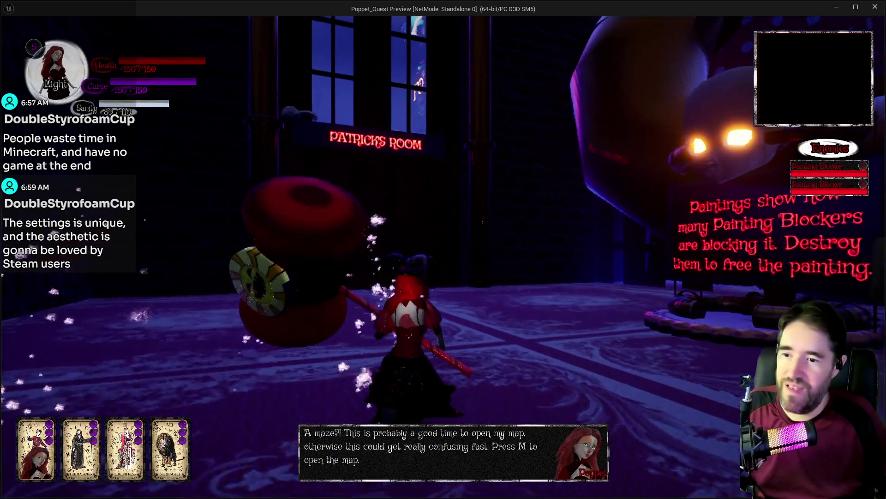
key(w)
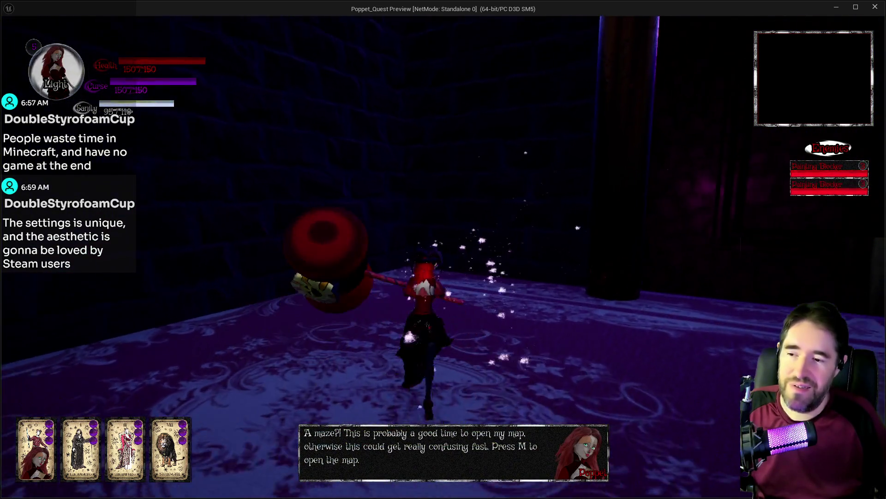
Run through the Toy Maze gate and along the curved platform to Patrick's Room, then return to the editor.
key(w)
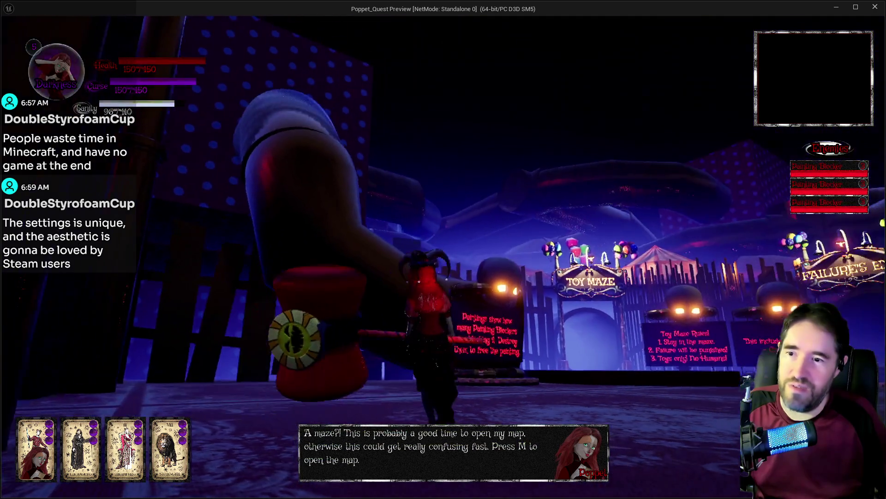
key(w)
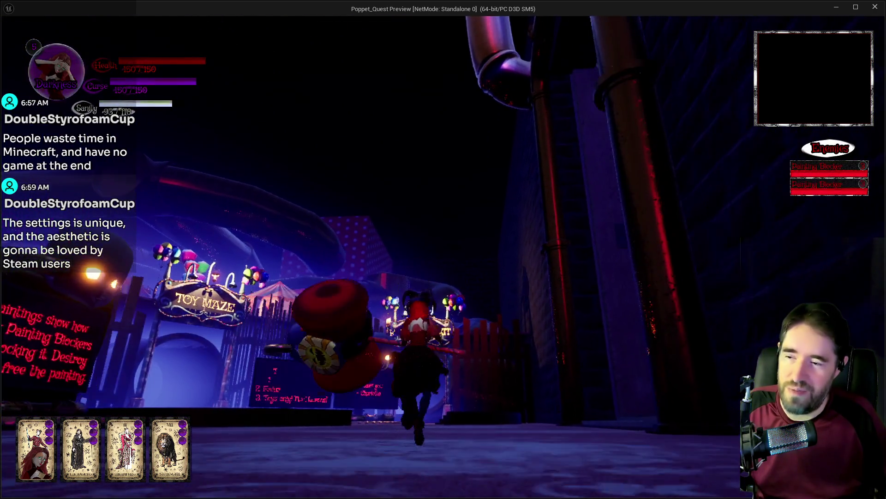
key(w)
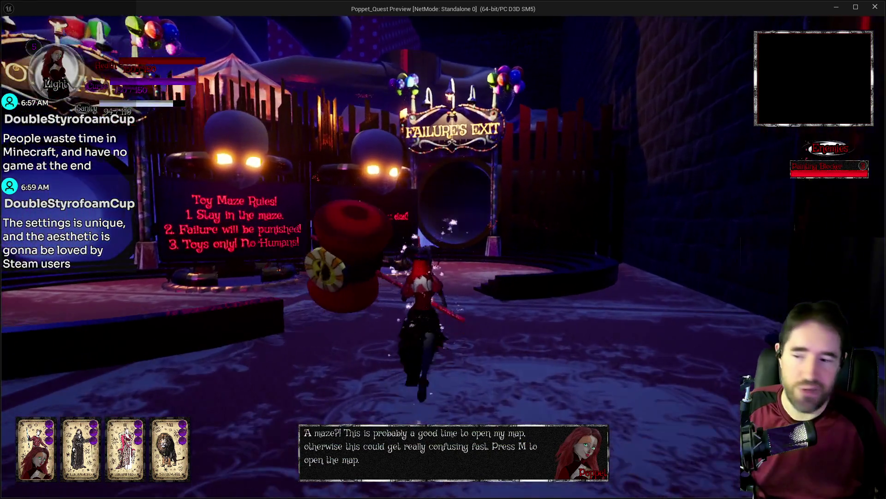
key(w)
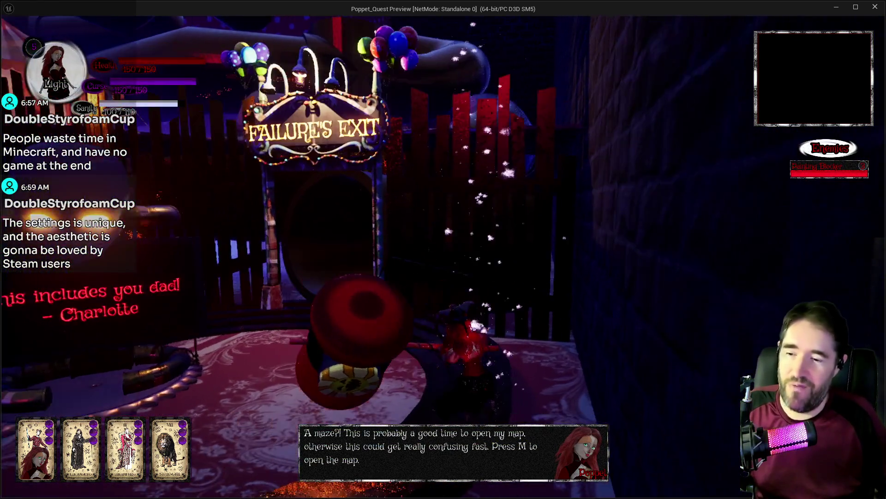
key(w)
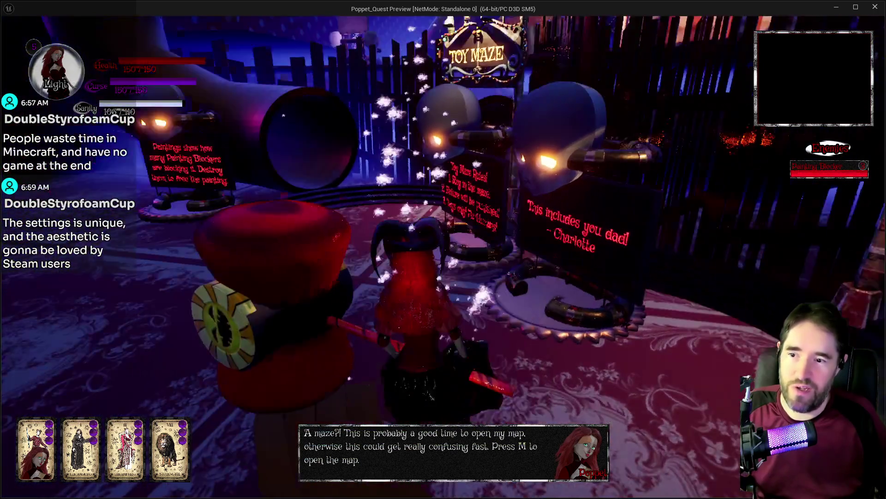
key(w)
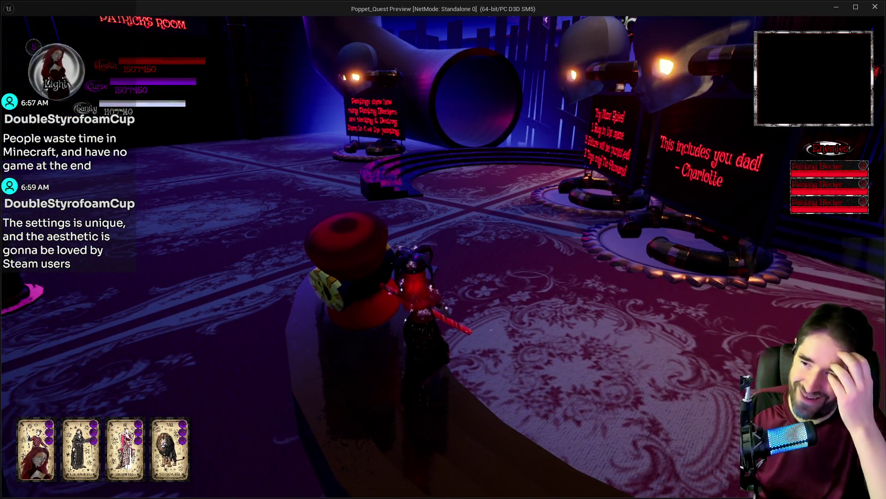
key(w)
key(w)
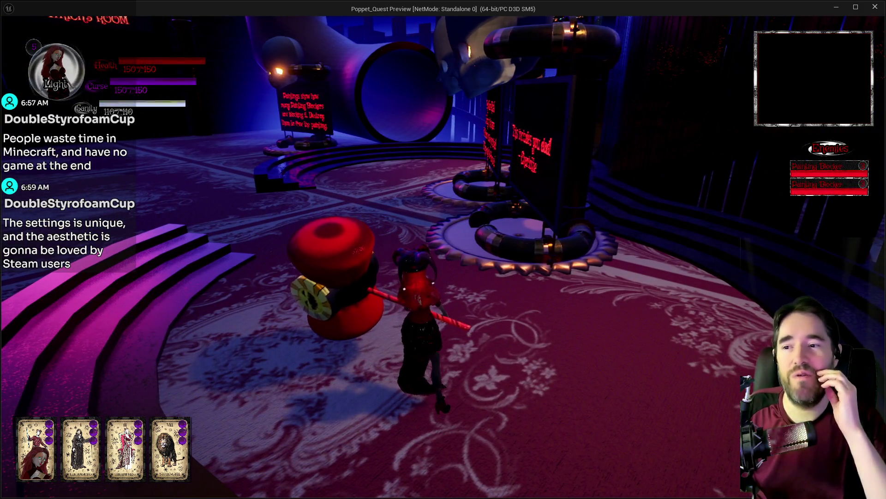
key(a)
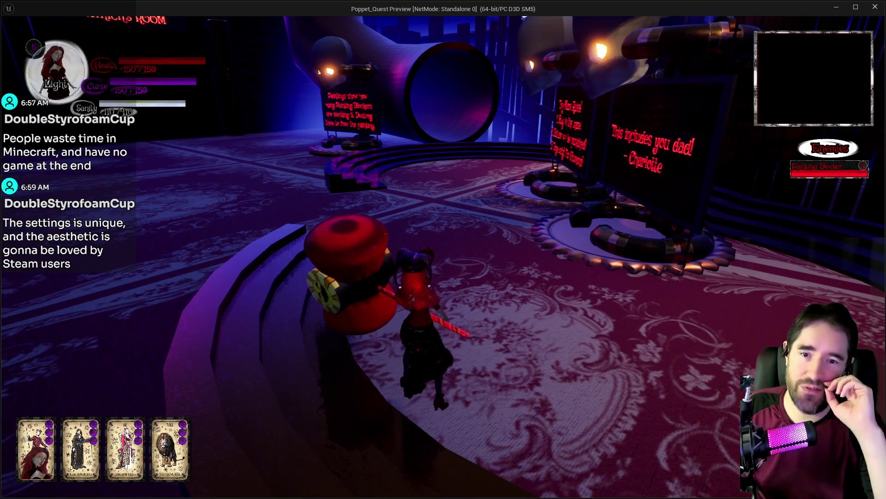
key(w)
key(a)
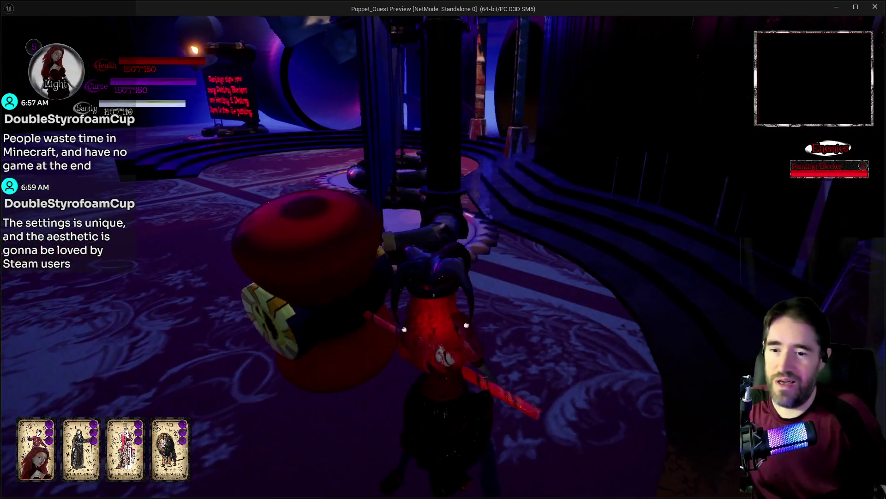
key(d)
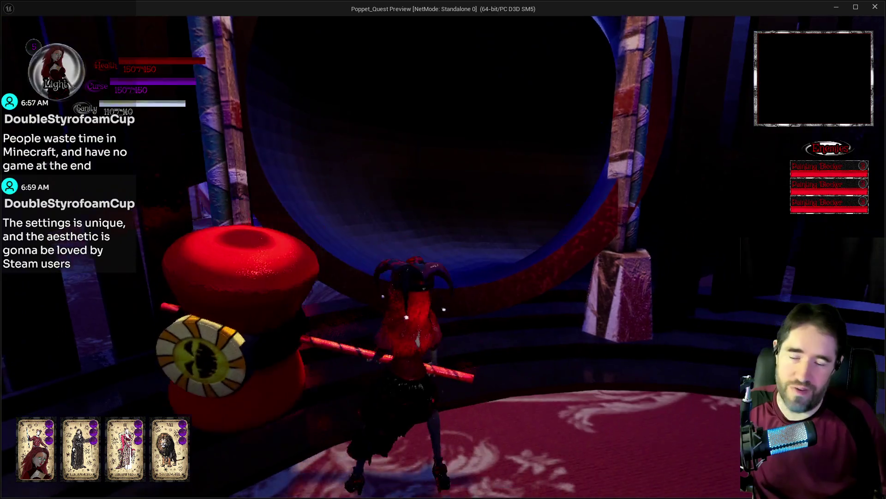
key(w)
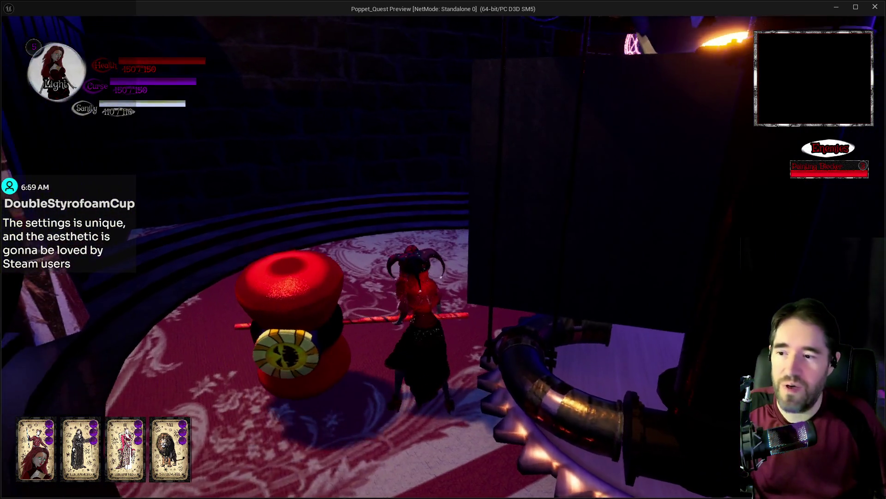
key(w)
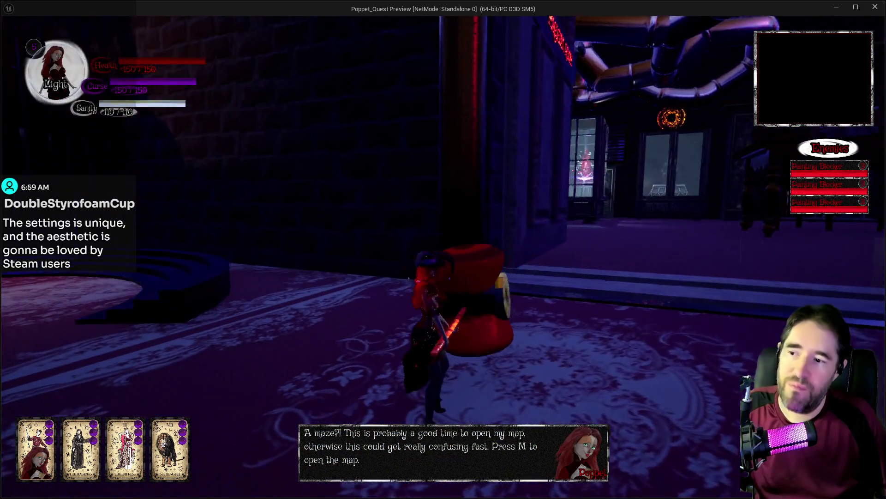
key(alt+Tab)
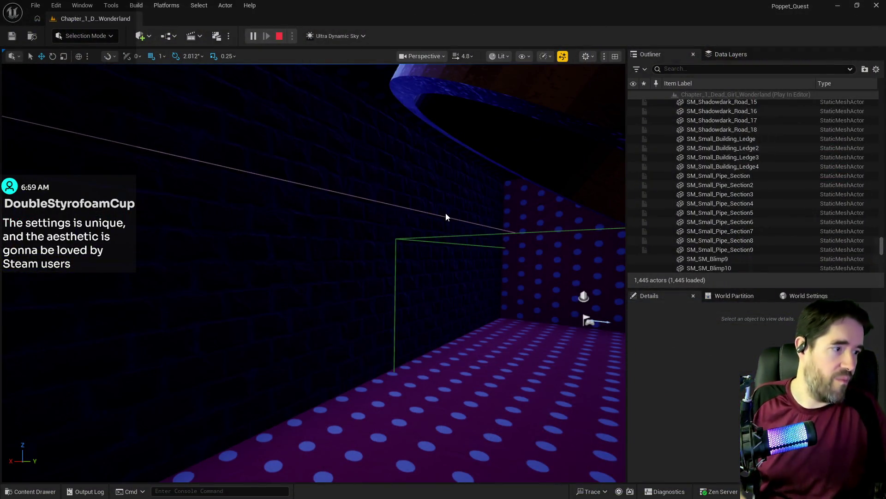
Stop the playtest and fly around the Unlocking Paintings Tutorial Trigger Box3 toward the dotted wall.
key(Escape)
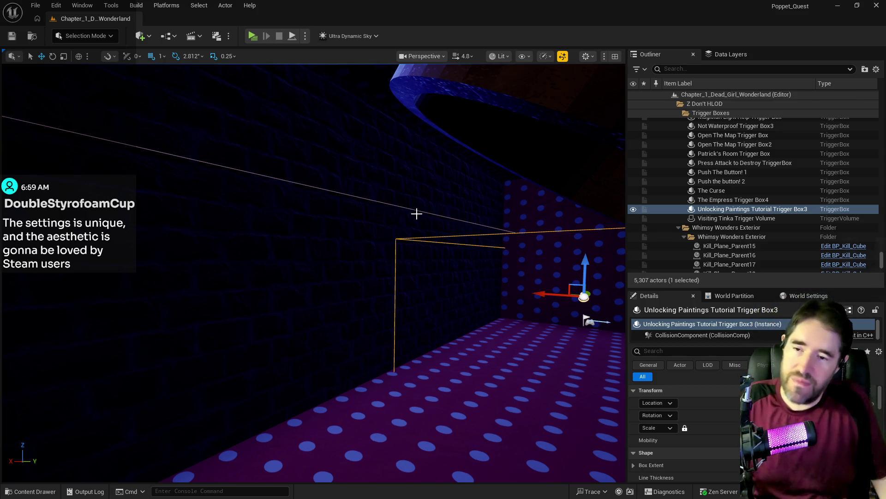
mouse_move(481, 255)
mouse_down()
mouse_move(480, 231)
mouse_move(481, 257)
mouse_up()
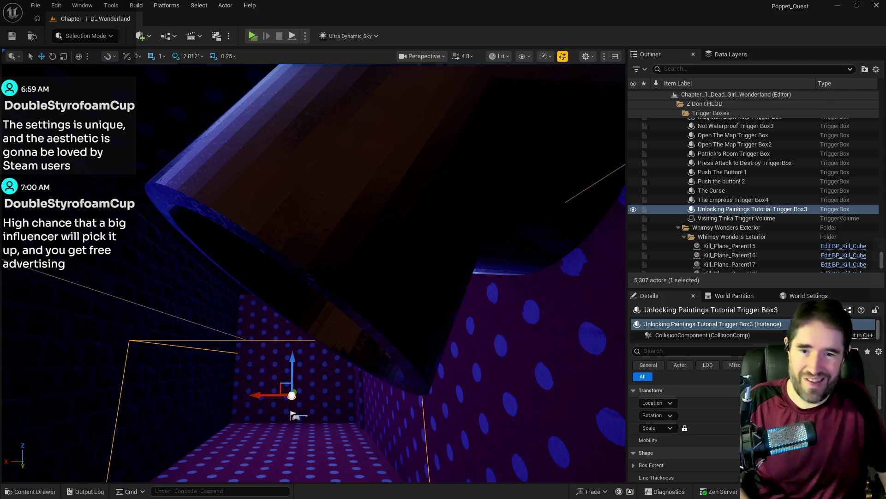
mouse_move(352, 323)
mouse_down()
mouse_move(416, 301)
mouse_move(342, 305)
mouse_move(342, 268)
mouse_move(311, 300)
mouse_up()
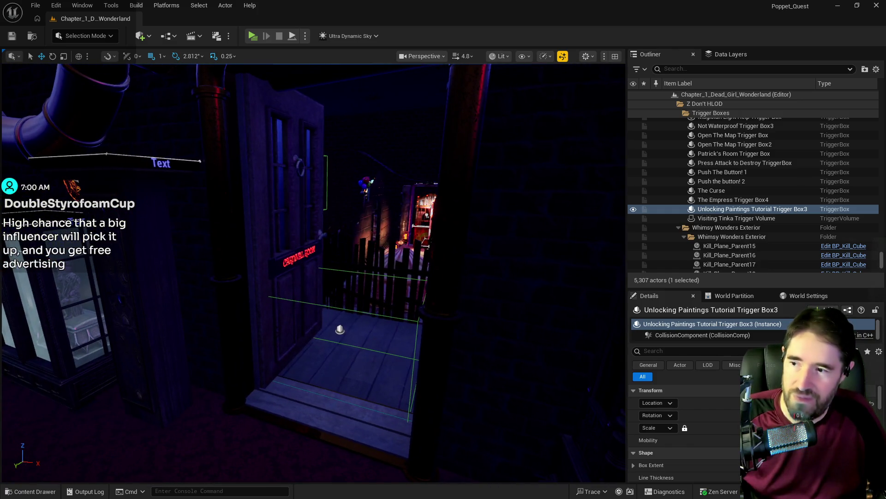
Focus on the Carnival Room door, select BP_Door_34 and swing it open to see inside.
click(296, 323)
key(f)
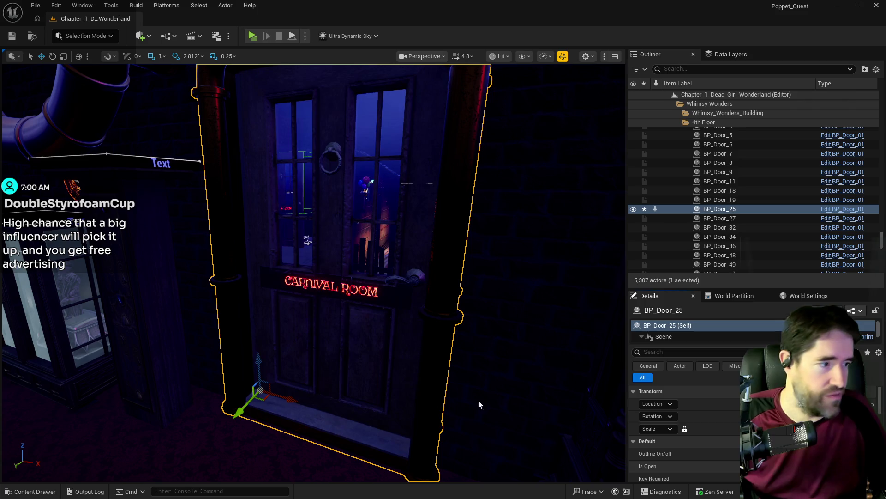
drag(413, 321, 380, 318)
drag(416, 355, 405, 356)
click(406, 356)
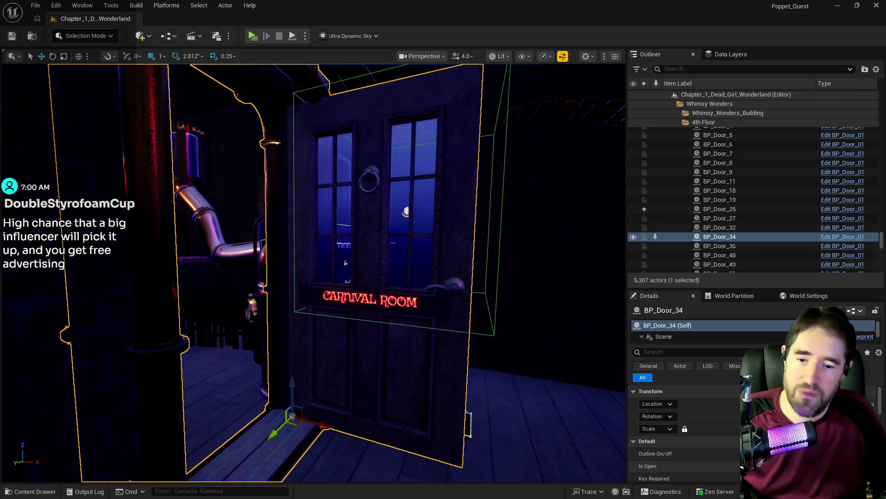
click(748, 466)
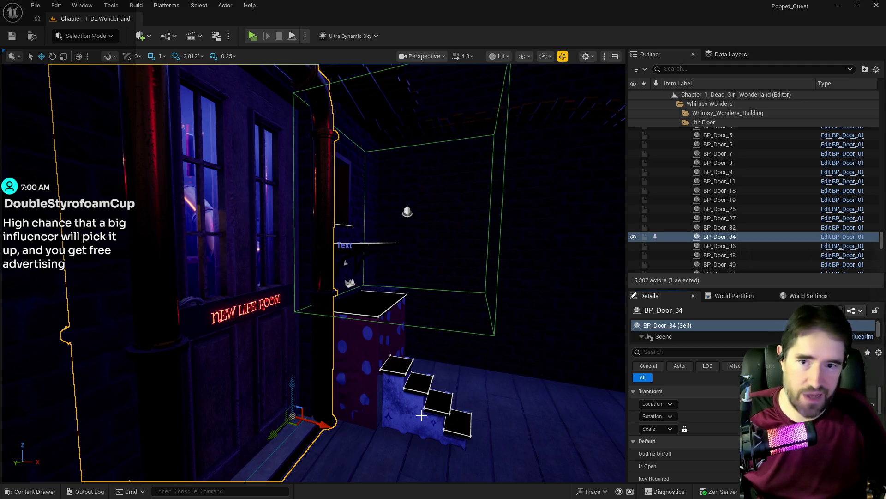
Look around the room behind the door and fly low to the Magician Room door.
mouse_move(421, 415)
mouse_down()
mouse_move(503, 402)
mouse_move(418, 391)
mouse_move(345, 454)
mouse_up()
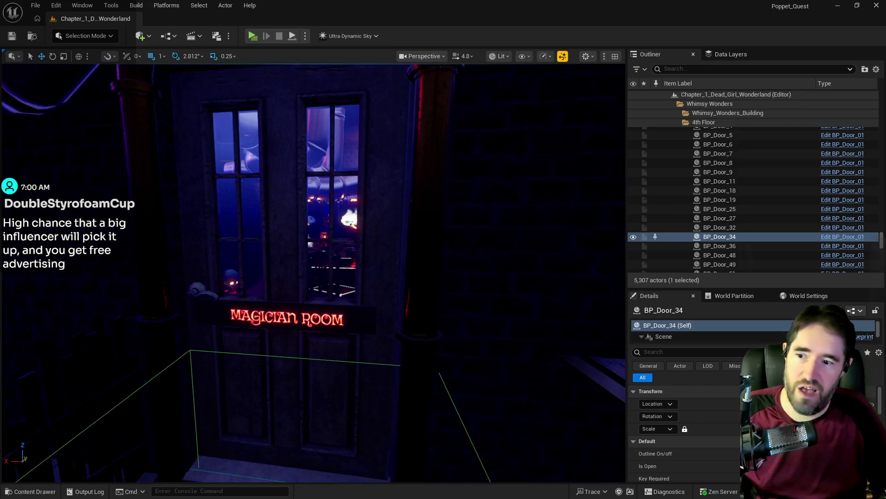
drag(197, 328, 198, 393)
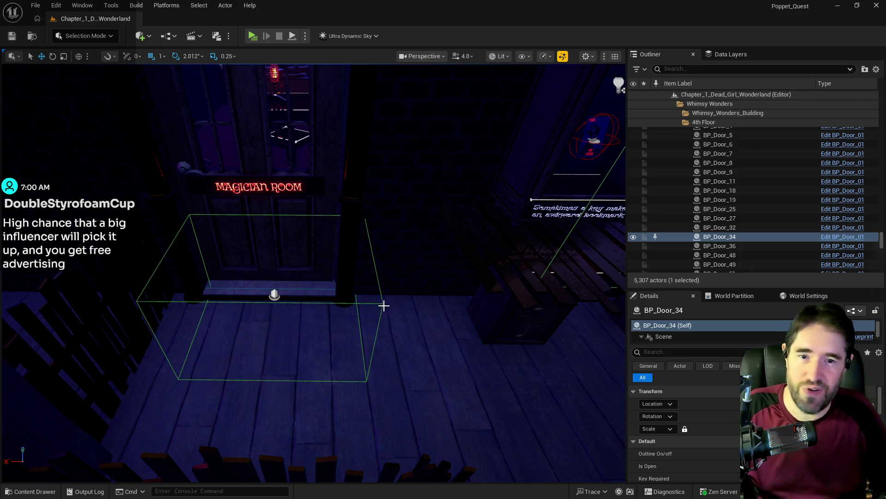
mouse_move(475, 403)
mouse_down()
mouse_move(475, 351)
mouse_move(474, 407)
mouse_up()
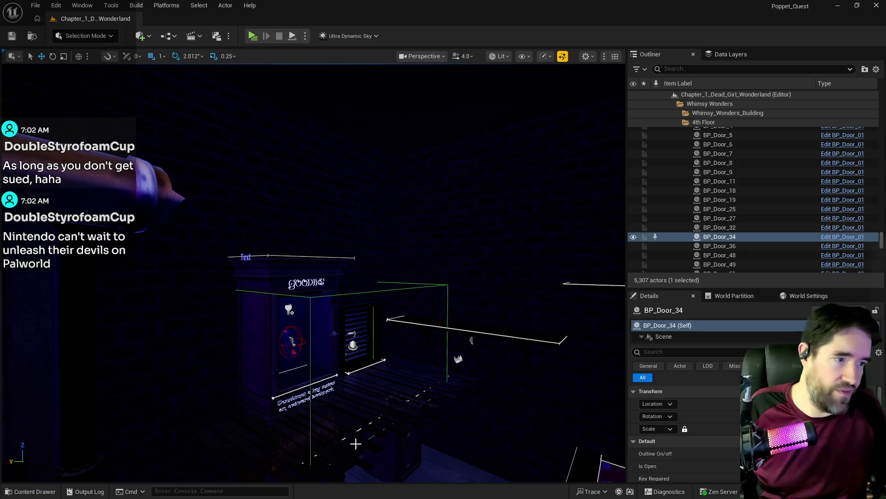
Frame the Goodies cabinet, focus on BP_Door_34, then fly over to the Toy Maze passage.
mouse_move(374, 425)
mouse_down()
mouse_move(500, 376)
mouse_move(305, 335)
mouse_move(348, 340)
mouse_up()
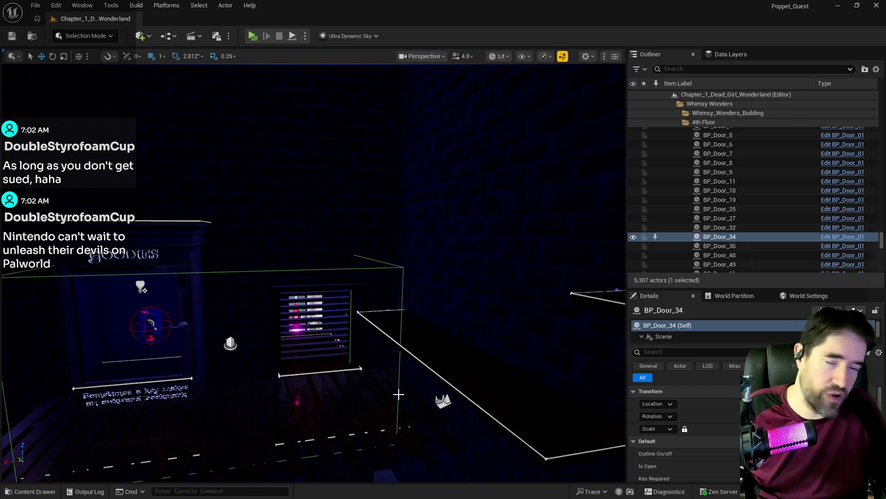
drag(387, 400, 369, 393)
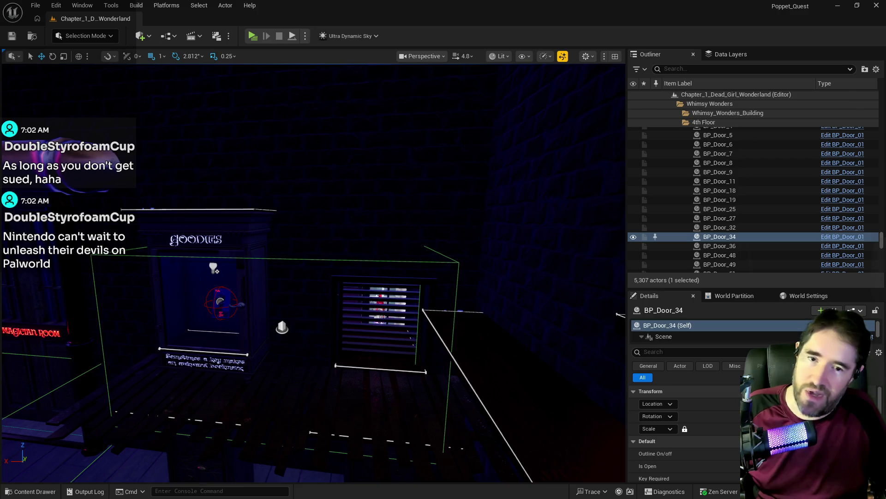
double_click(644, 242)
mouse_move(323, 277)
mouse_down()
mouse_move(286, 277)
mouse_move(307, 263)
mouse_move(293, 273)
mouse_up()
mouse_move(389, 418)
mouse_down()
mouse_move(379, 413)
mouse_move(389, 418)
mouse_up()
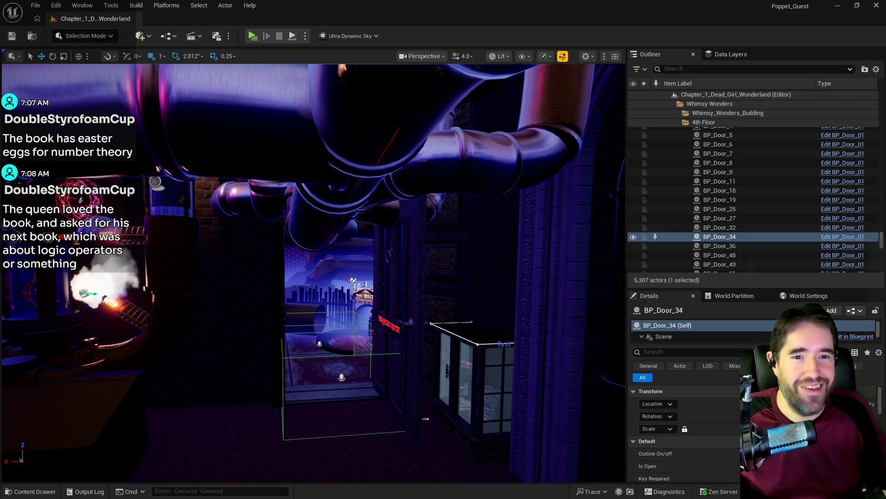
mouse_move(885, 92)
mouse_down()
mouse_move(481, 91)
mouse_move(373, 70)
mouse_up()
Select the full URL of the 'Alice in Wonderland | Stories for Ukraine' video, then hide the browser.
scroll(213, 296, down, 5)
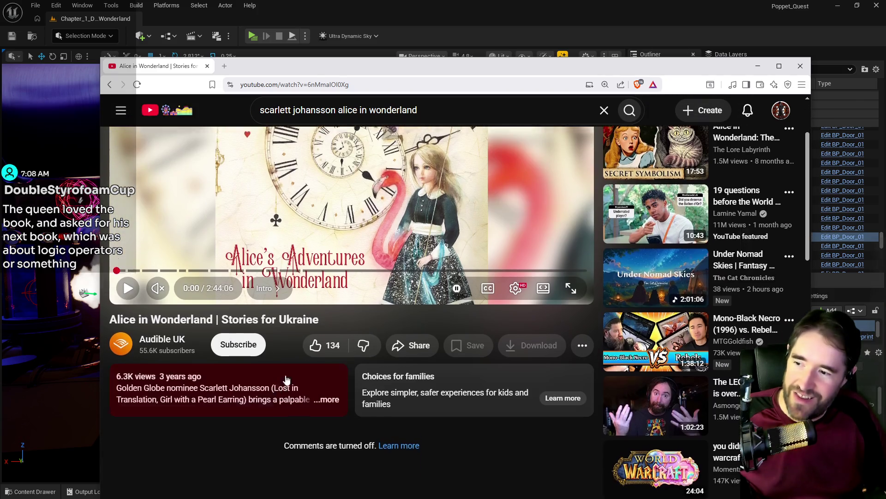
scroll(213, 296, up, 5)
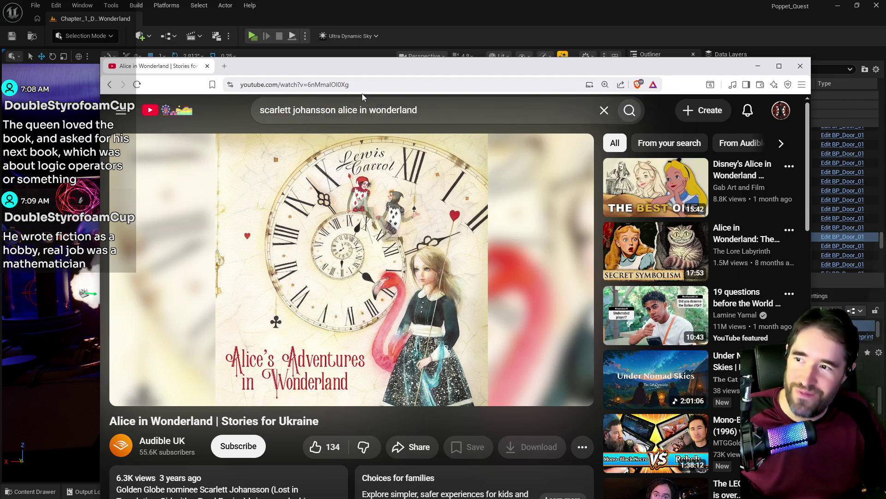
click(374, 84)
key(ctrl+a)
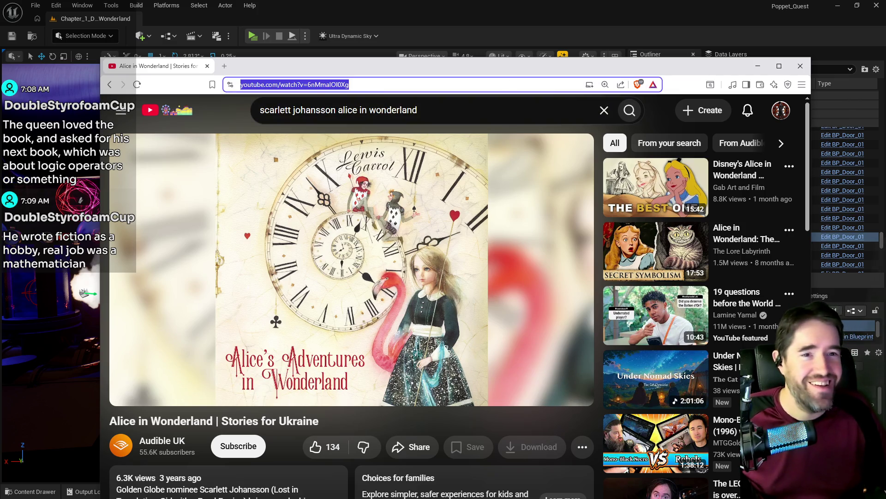
key(alt+Tab)
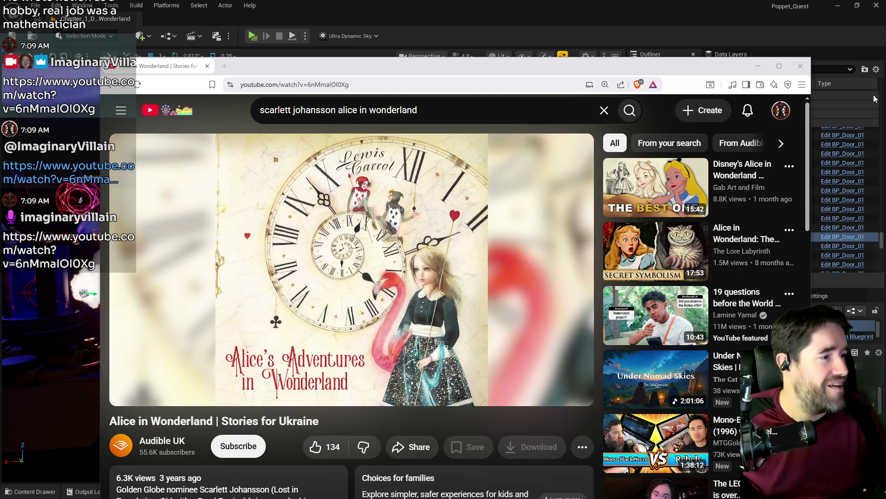
click(757, 66)
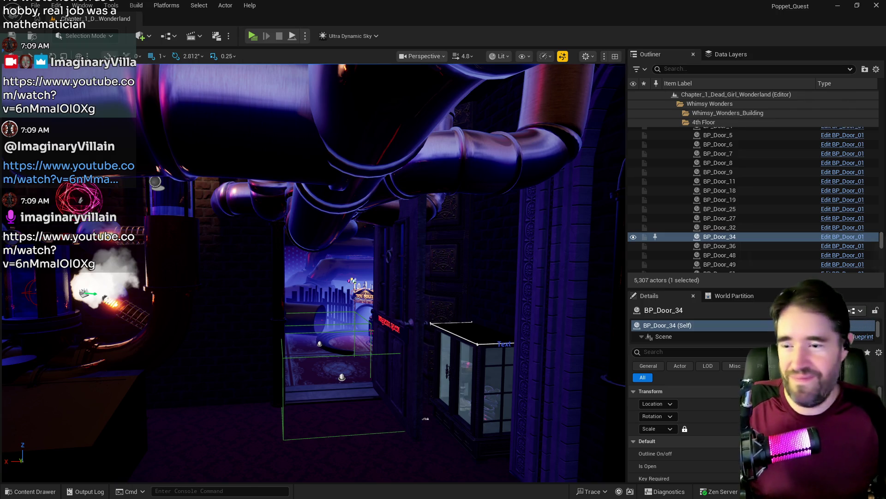
Fly the camera through the doorway into the polka-dot Player Start room, then switch to BP_Poppet.
mouse_move(435, 281)
mouse_down()
mouse_move(430, 268)
mouse_move(459, 238)
mouse_move(448, 198)
mouse_move(397, 221)
mouse_up()
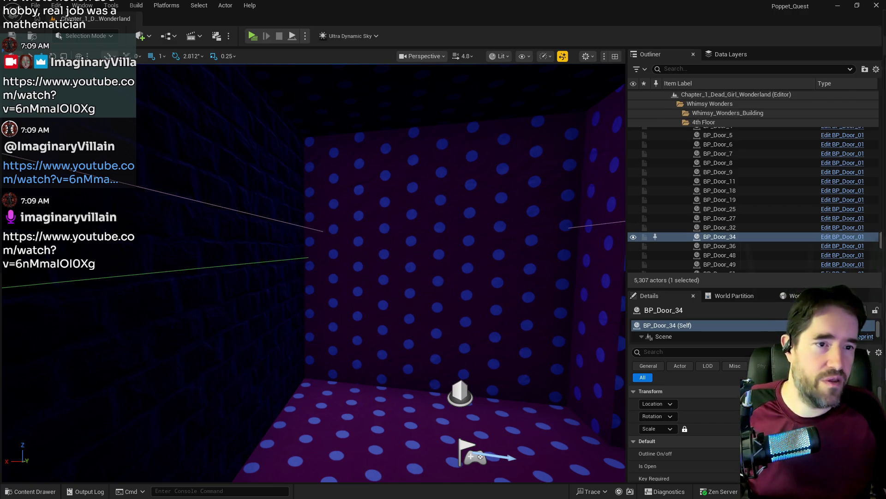
key(alt+Tab)
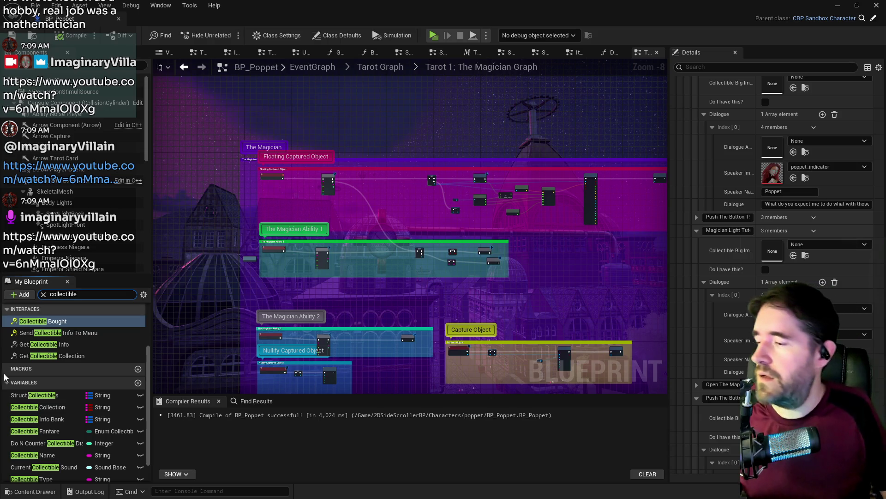
Browse the 33 Struct Collectibles map entries and expand Painting to show its 11 collectibles.
click(35, 397)
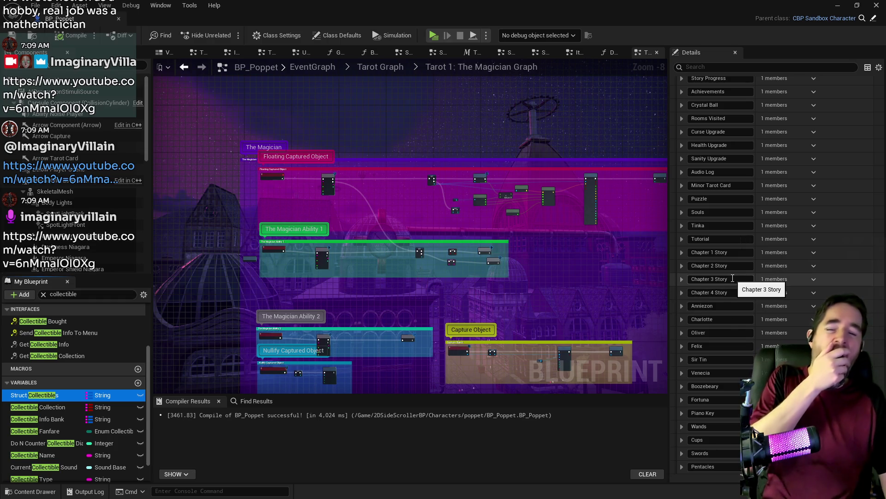
scroll(714, 187, up, 2)
scroll(714, 188, up, 5)
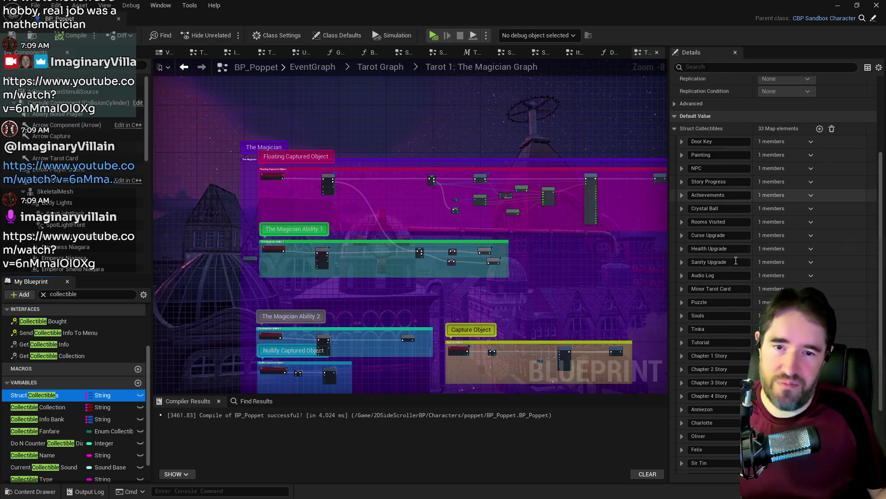
scroll(757, 351, down, 7)
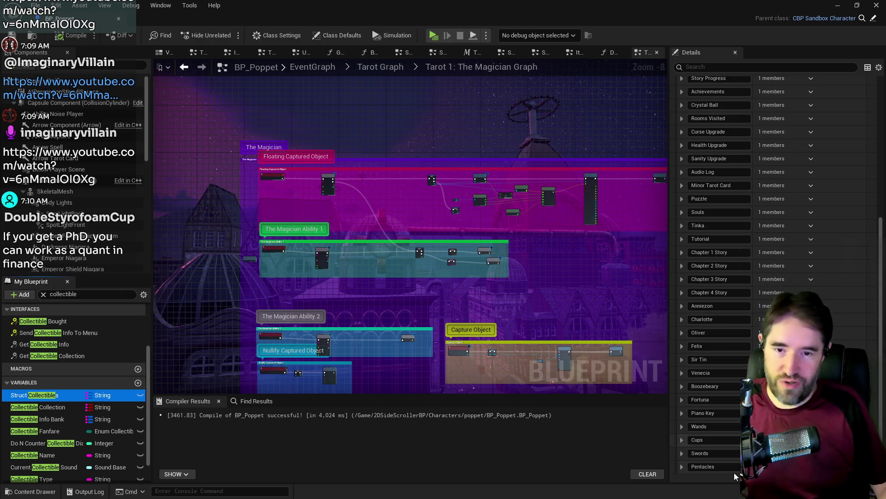
scroll(766, 439, up, 5)
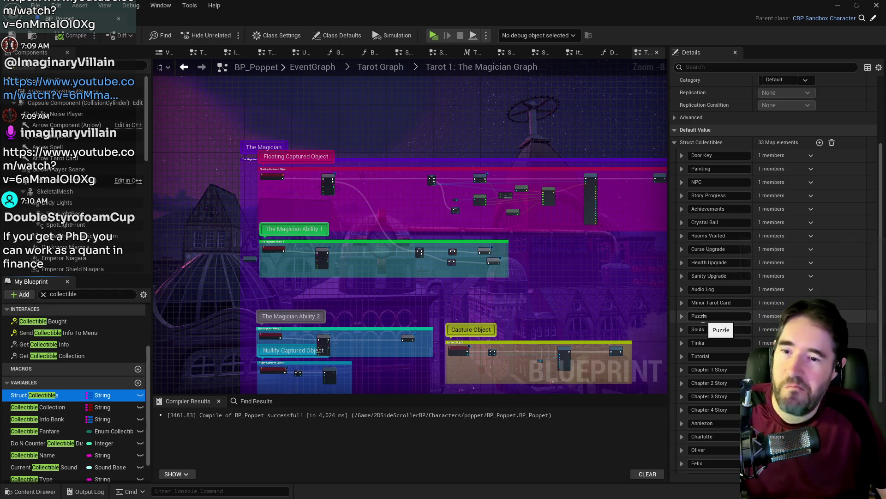
scroll(703, 318, down, 4)
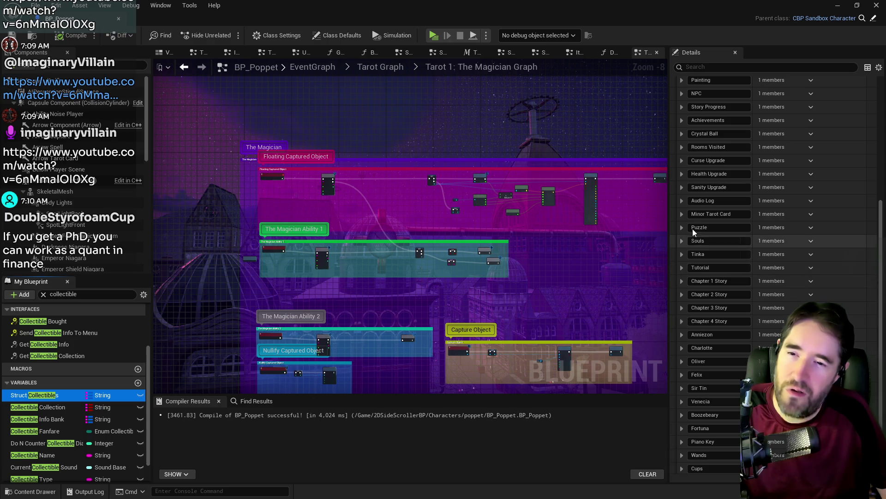
scroll(687, 184, up, 2)
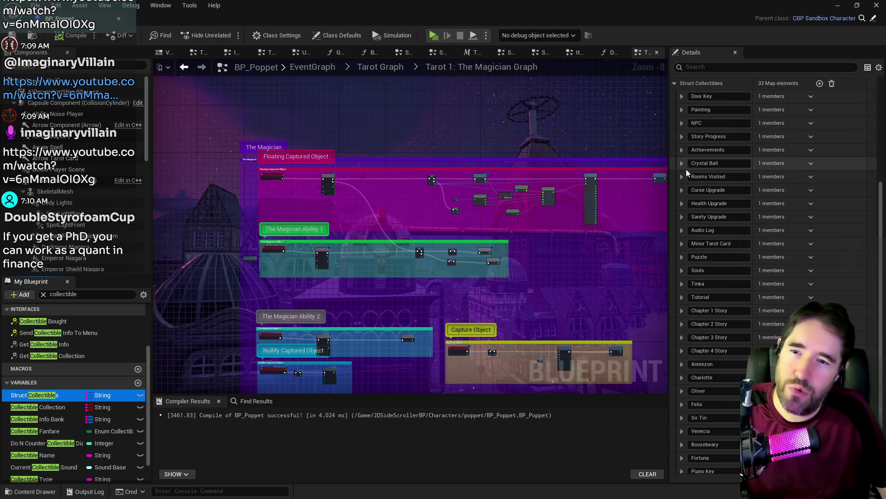
click(681, 109)
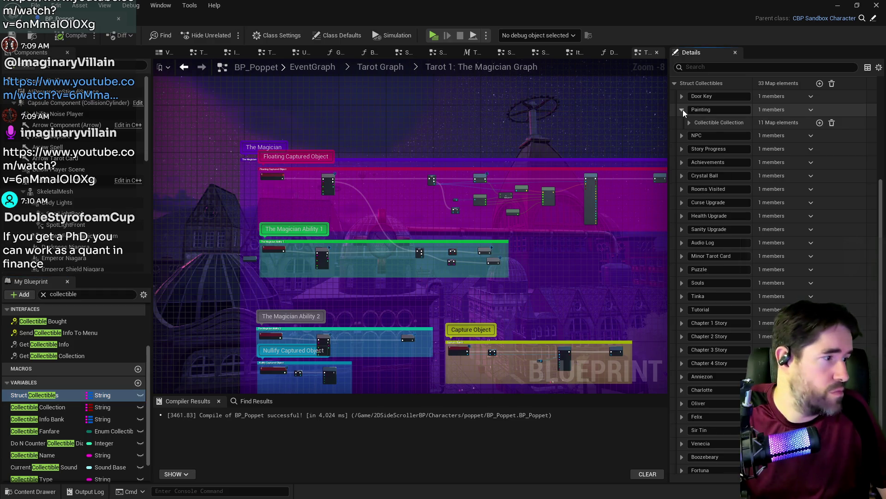
Tick Toy Maze under Collectible Collection, recompile and save BP_Poppet, then return to the level editor.
click(689, 122)
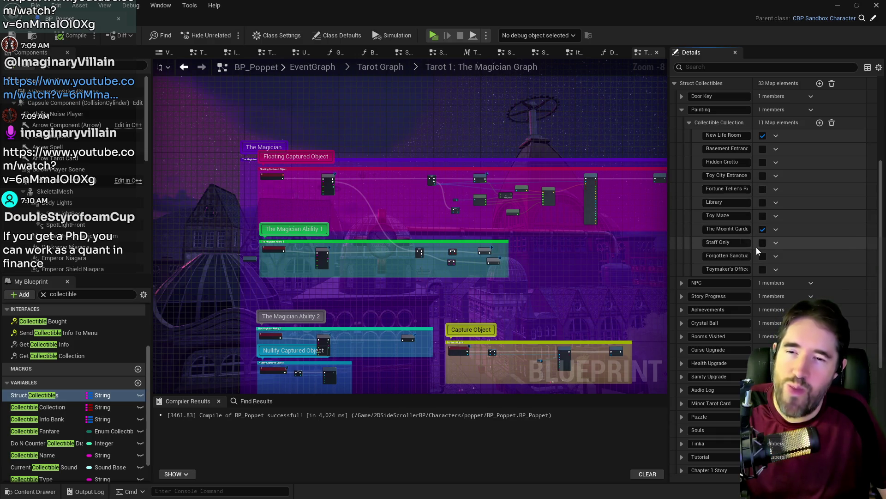
click(763, 216)
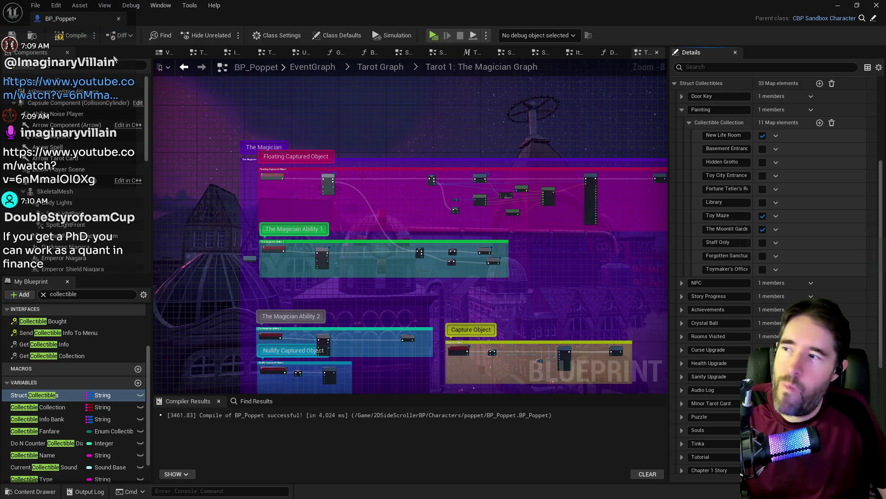
click(54, 36)
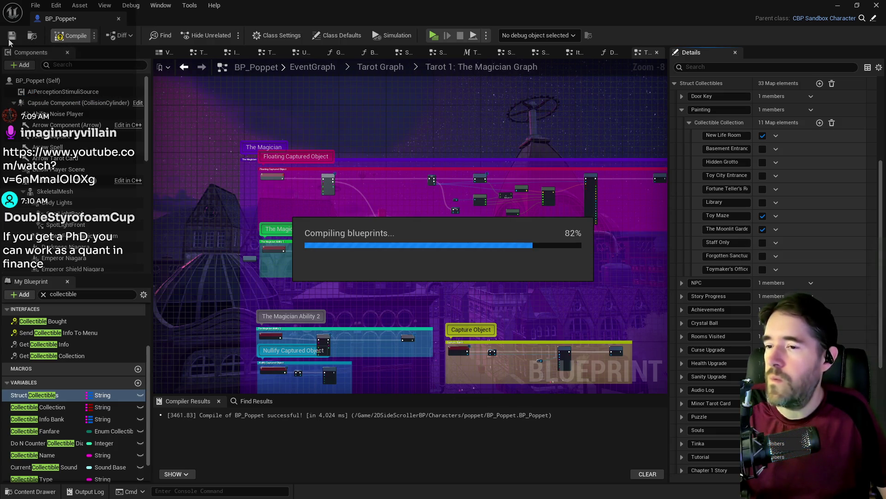
key(ctrl+s)
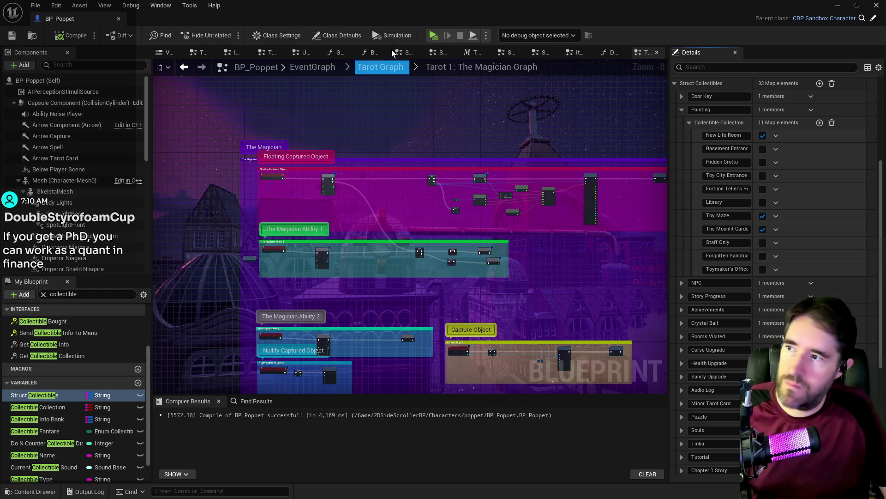
key(alt+Tab)
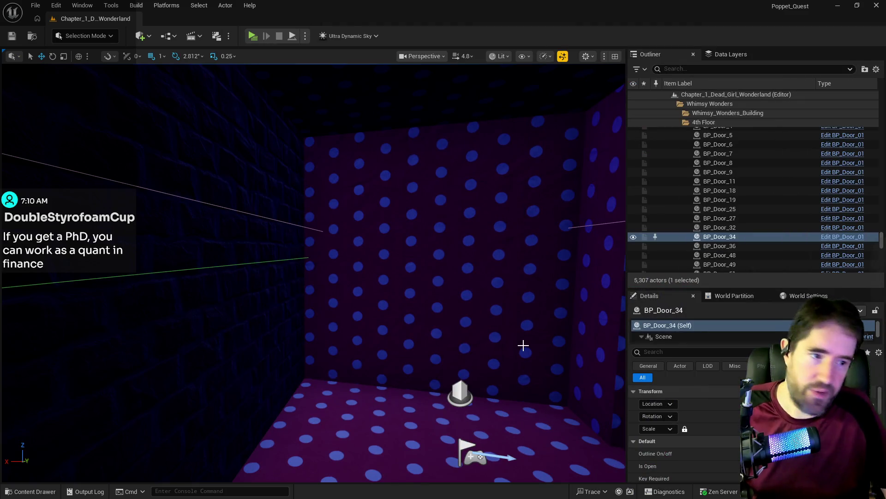
Frame BP_Door_34 at the Toy Maze entrance in the viewport.
key(f)
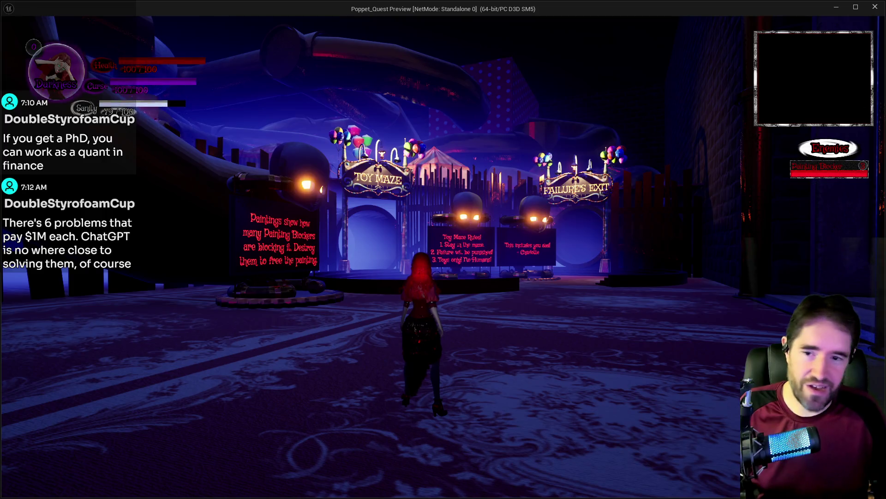
Dismiss the card overlay and run through Failure's Exit, the circus room and the striped tent.
key(Escape)
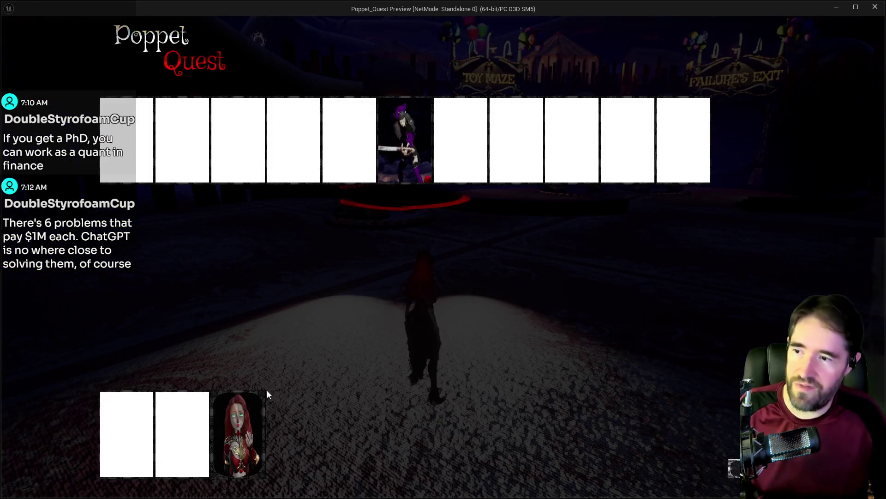
click(242, 429)
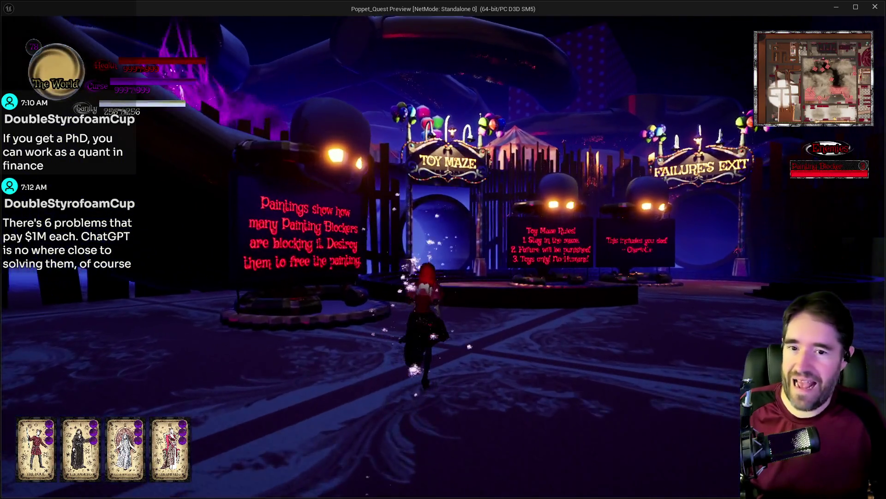
key(w)
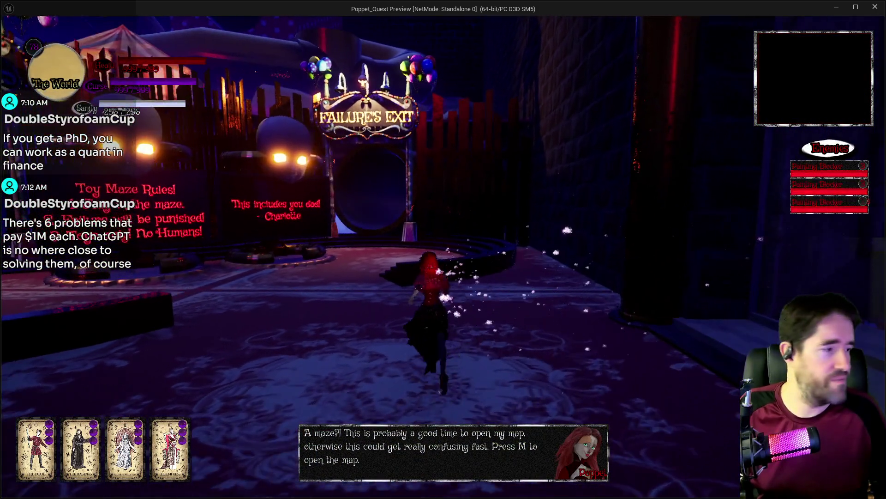
key(w)
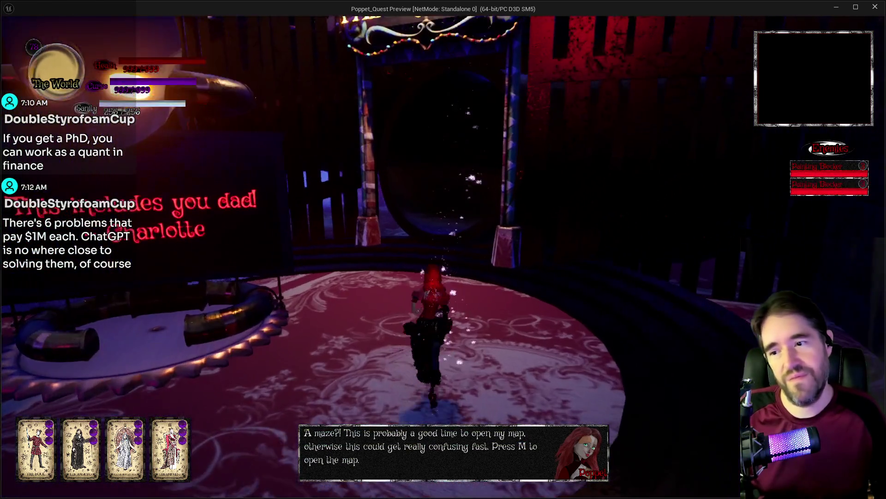
key(w)
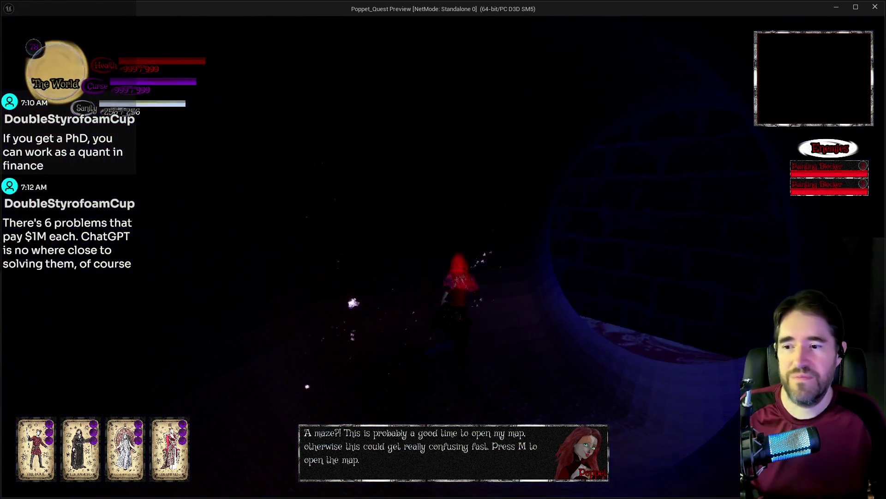
key(w)
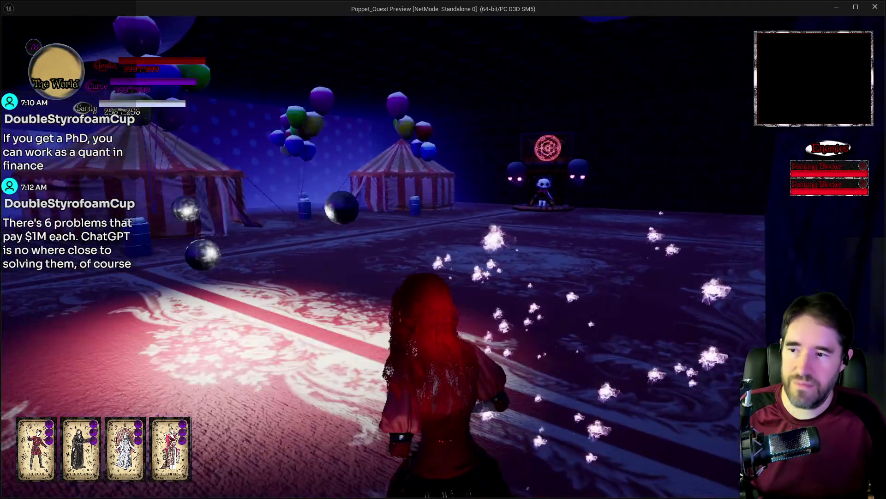
key(w)
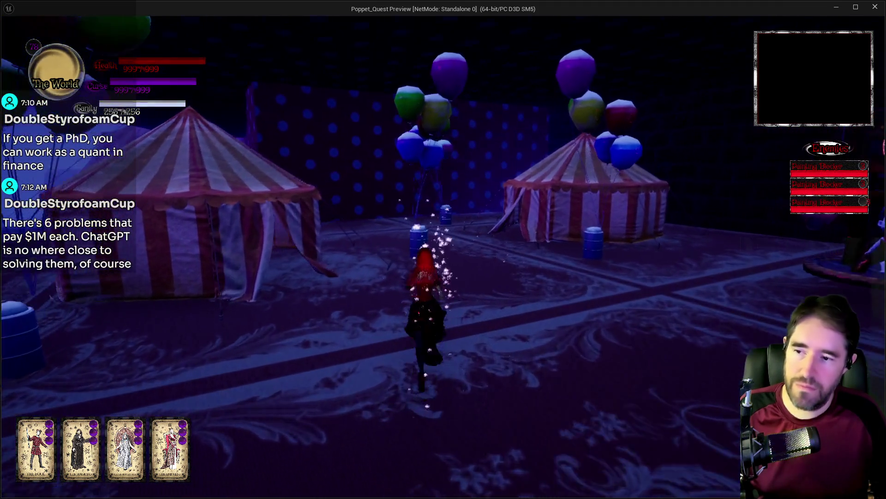
key(w)
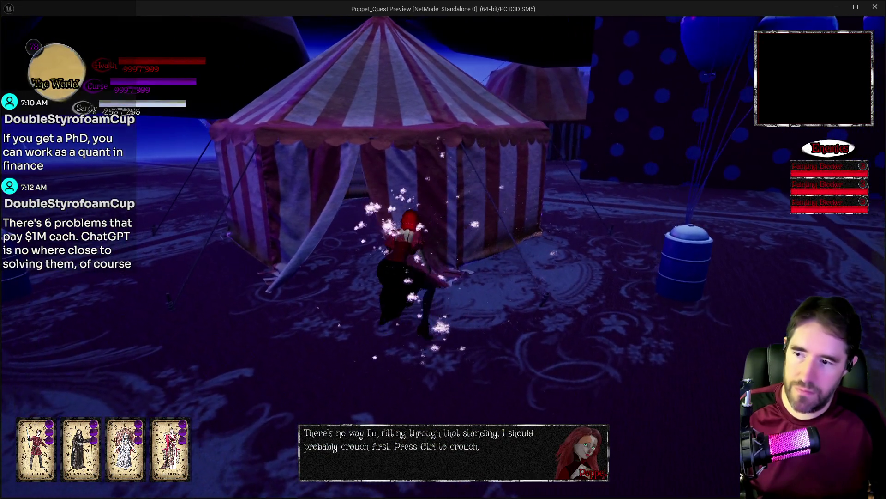
key(w)
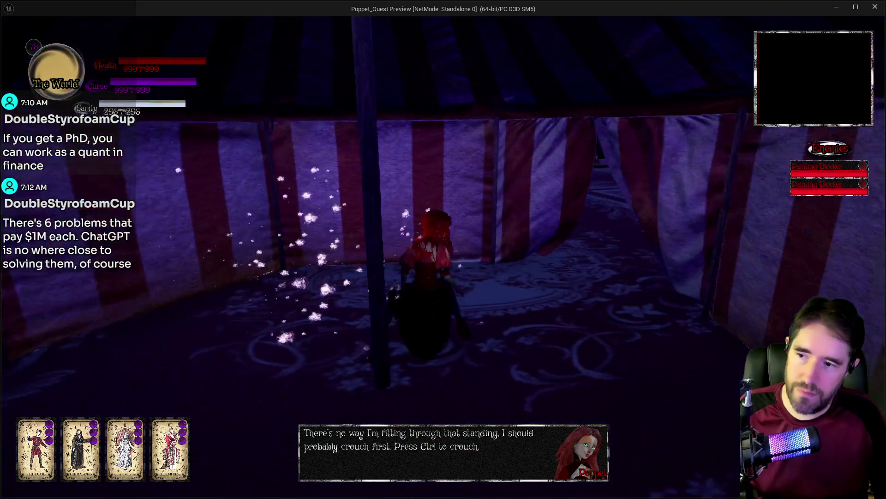
key(w)
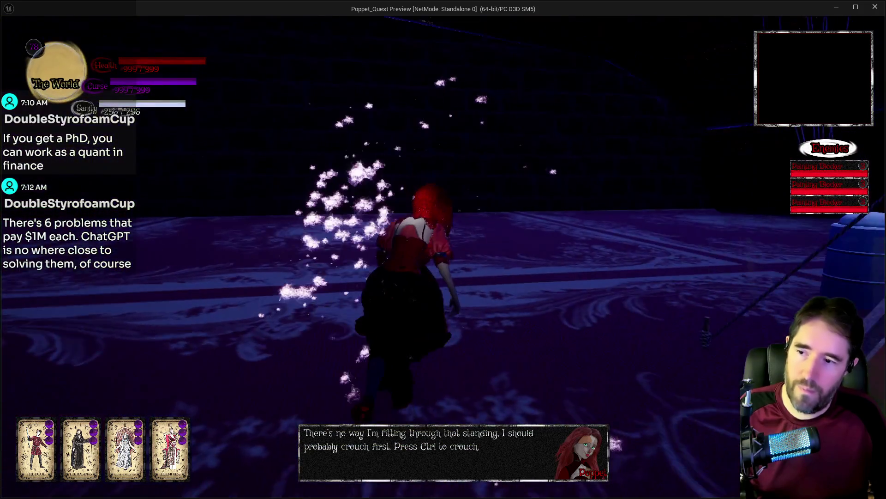
key(w)
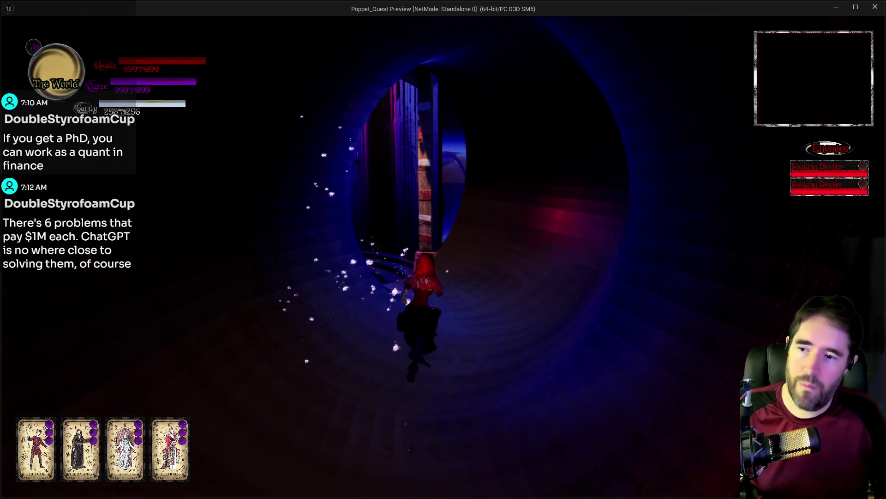
Run through the dark portal and purple hall, along the fence and pipes to the striped tent's entrance.
key(w)
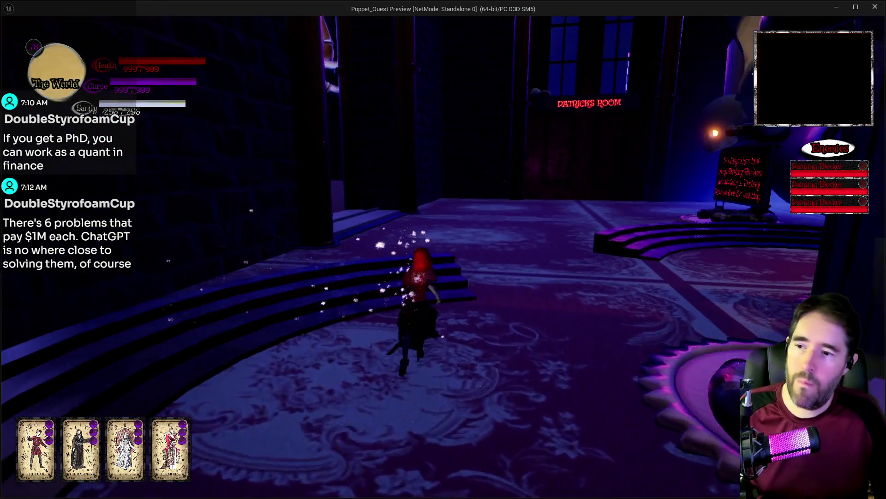
key(w)
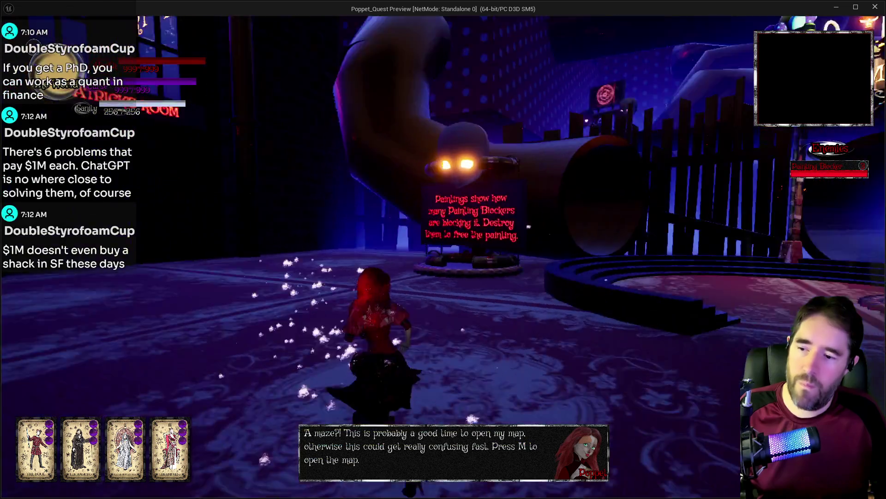
key(w)
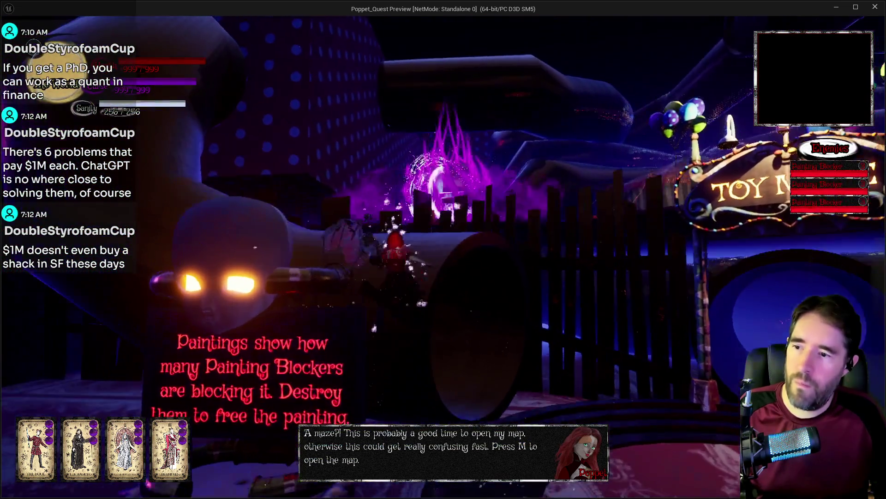
key(w)
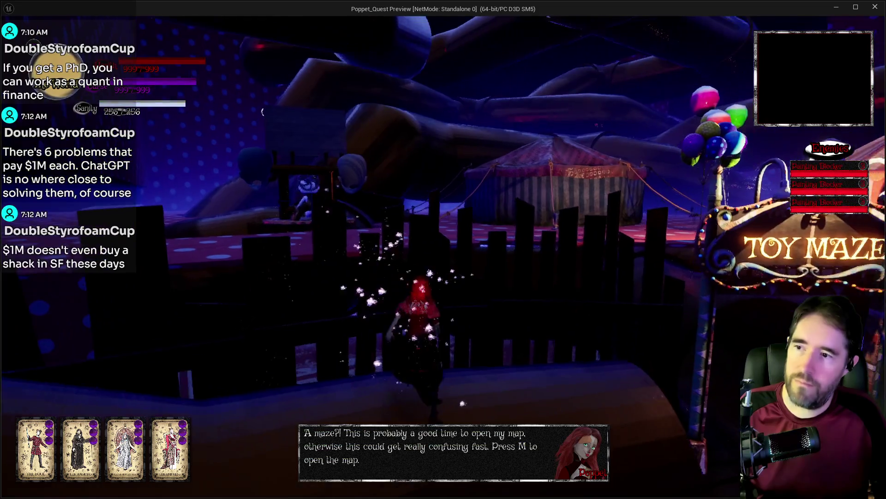
key(w)
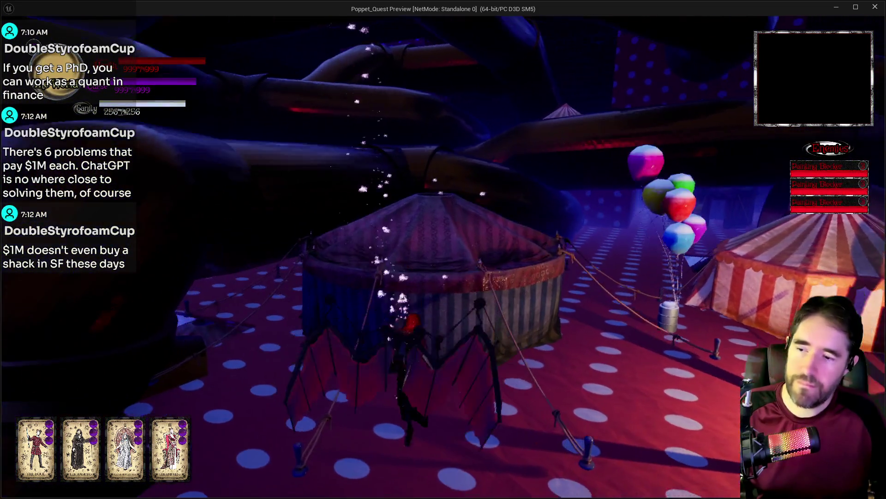
key(w)
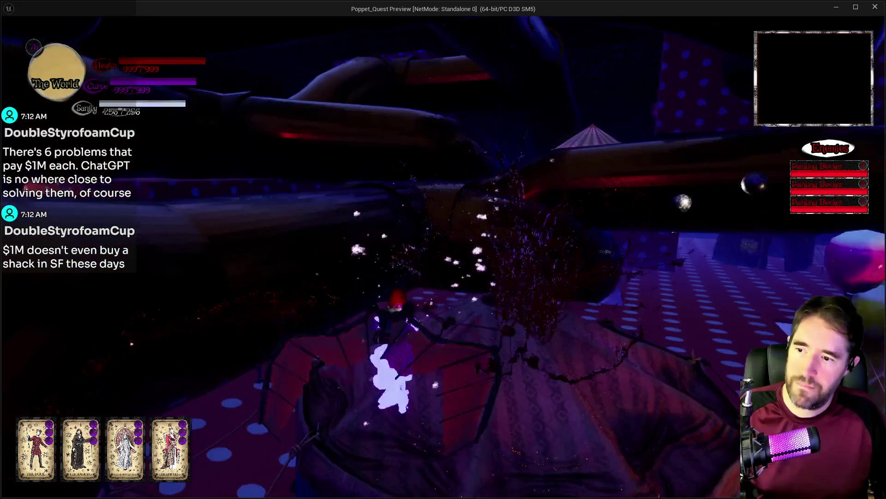
key(w)
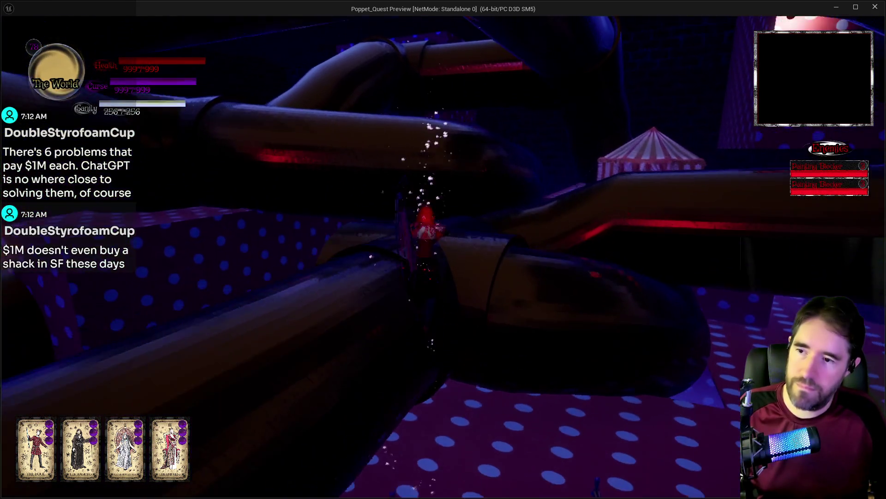
key(w)
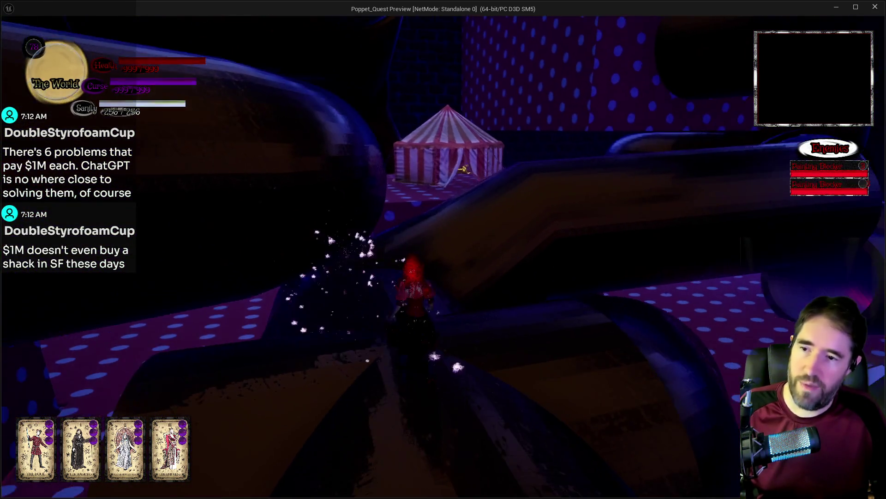
key(w)
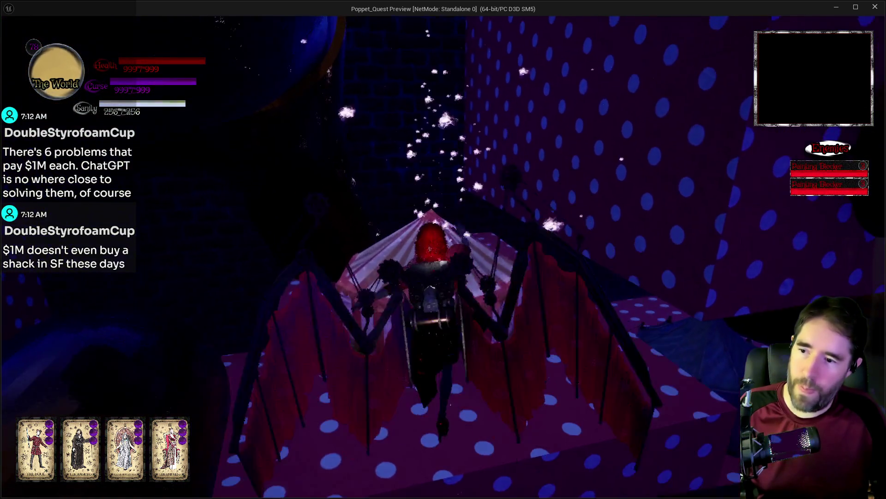
key(w)
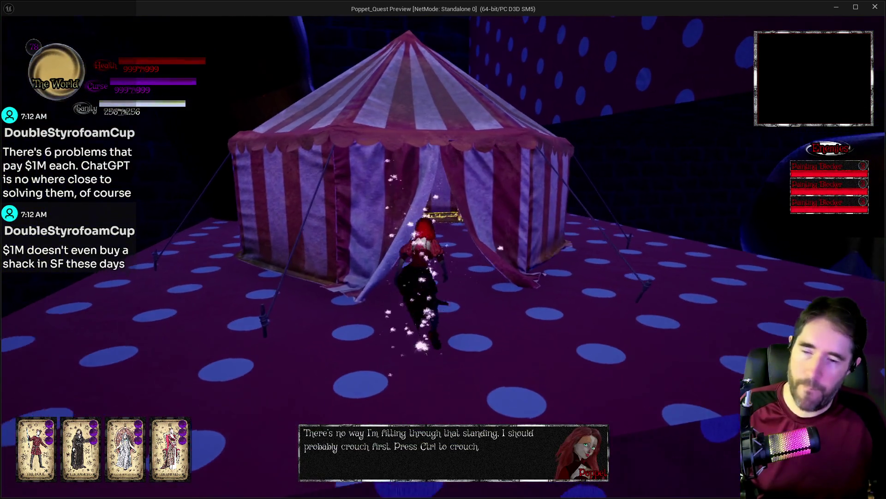
Crouch into the tent, collect the golden Hall Of Records Key, and walk back out.
key(ctrl)
key(w)
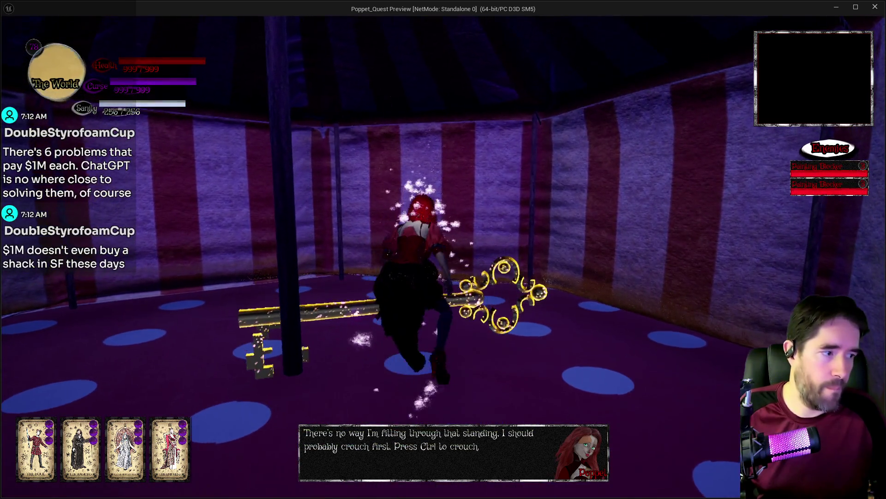
key(w)
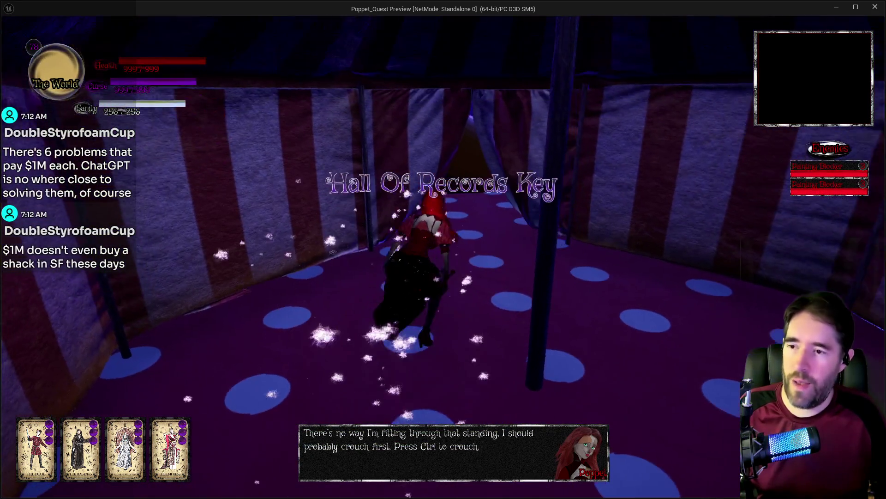
key(w)
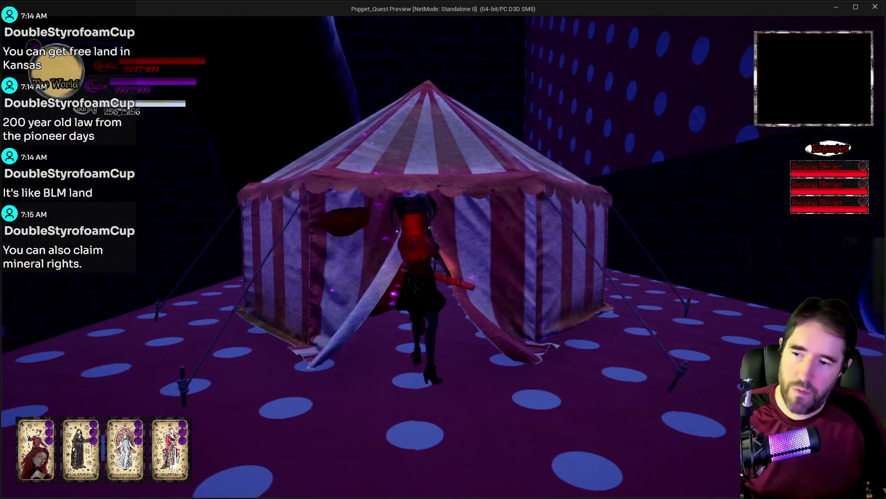
Bring the Unreal Editor window back in front of the game preview.
key(alt+Tab)
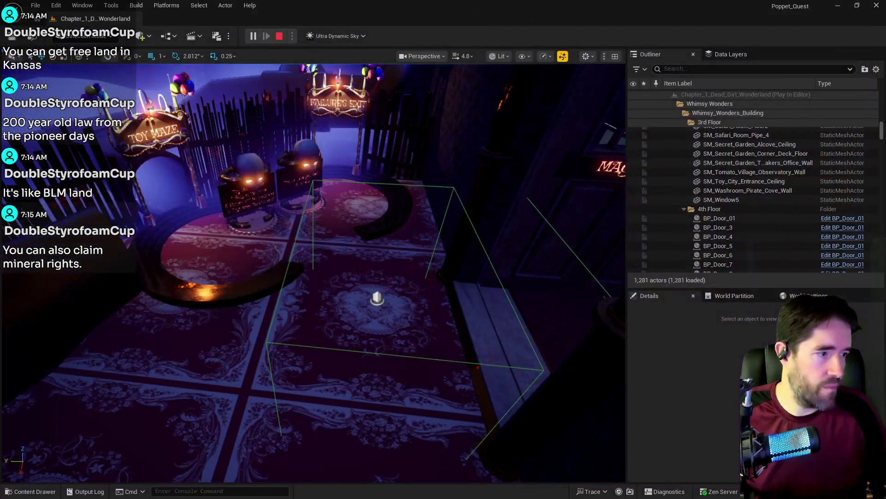
Stop the play session and pull the view back to show the Toy Maze and Failure's Exit gates.
key(Escape)
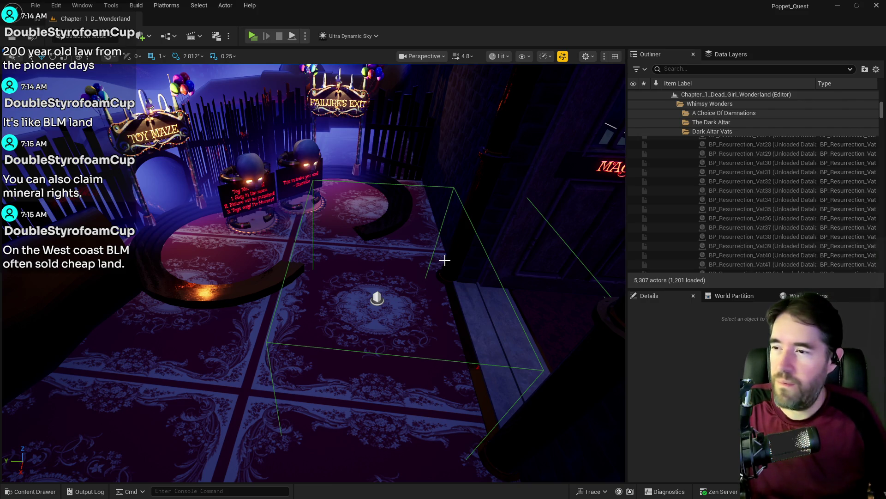
drag(314, 277, 314, 332)
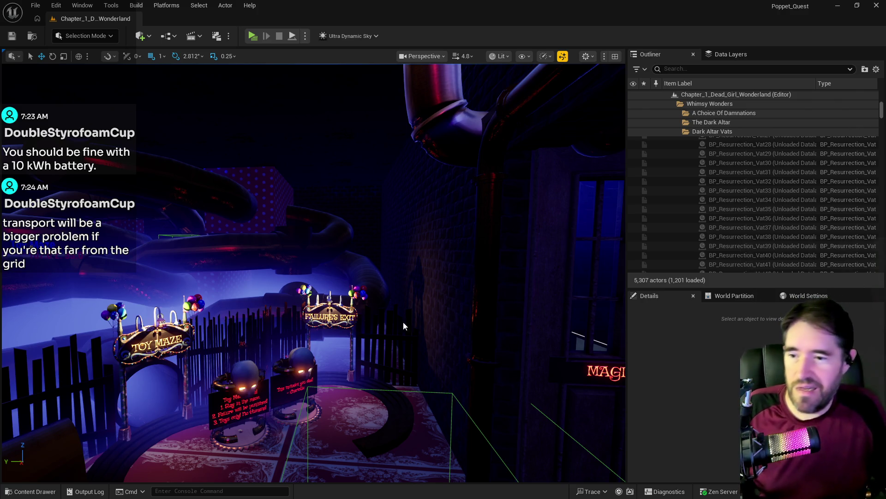
Fly the viewport camera forward past the Toy Maze gate toward the dark doorway.
mouse_move(334, 291)
mouse_down()
mouse_move(360, 212)
mouse_move(360, 263)
mouse_move(318, 261)
mouse_move(348, 261)
mouse_move(328, 286)
mouse_up()
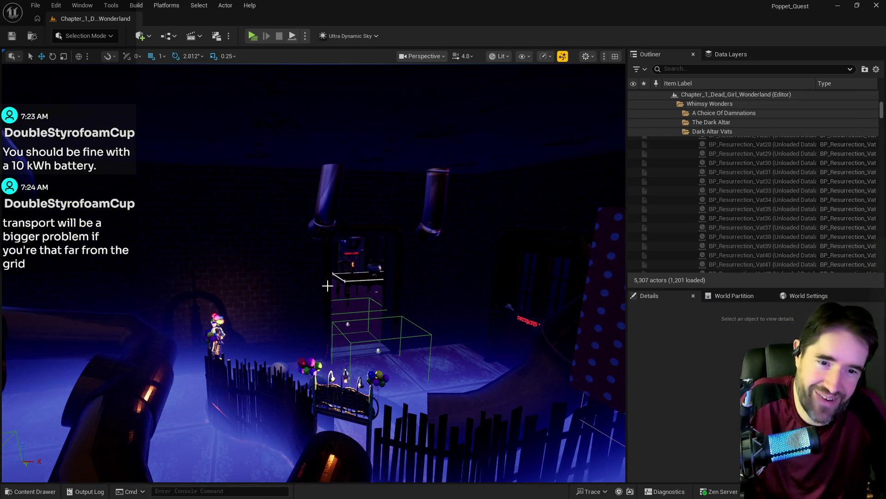